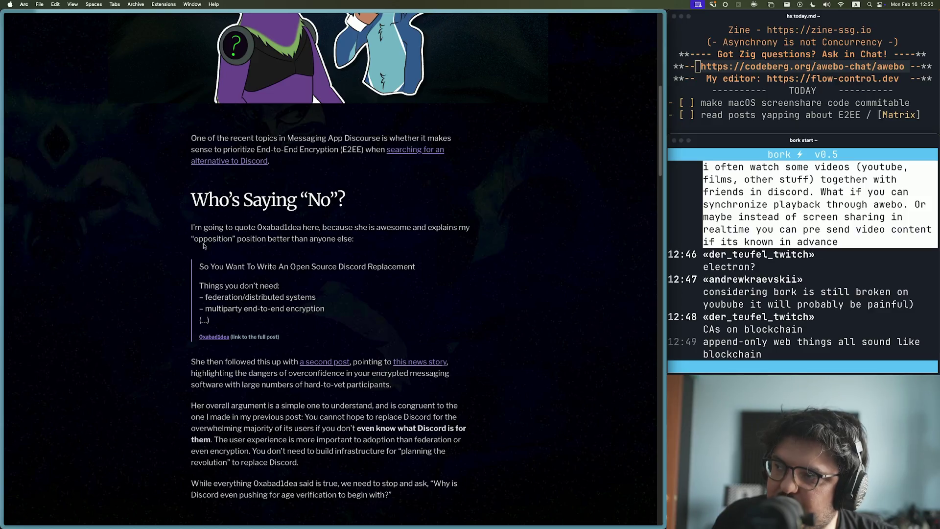
Step: Open the quoted author's Mastodon post 'So You Want To Write An Open Source Discord Replacement' in a new tab
scroll(271, 259, down, 2)
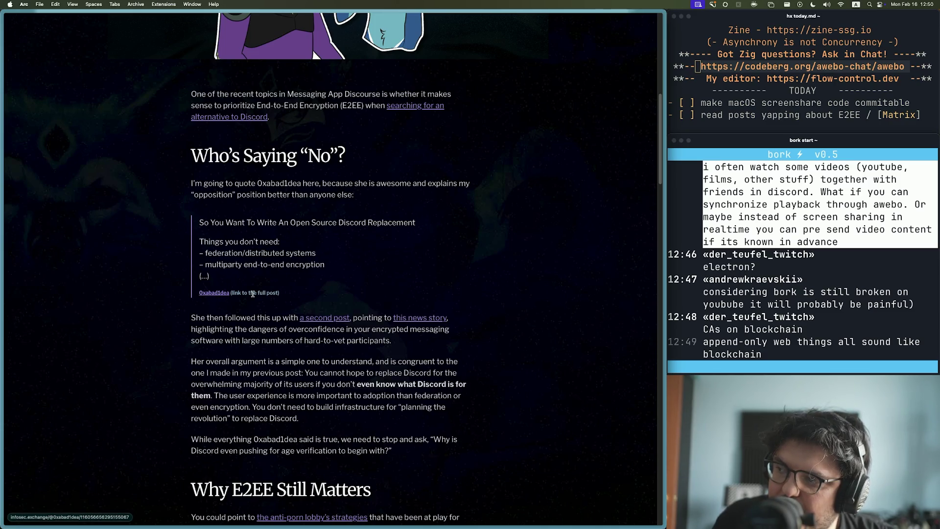
super+click(217, 293)
mouse_move(2, 271)
click(38, 341)
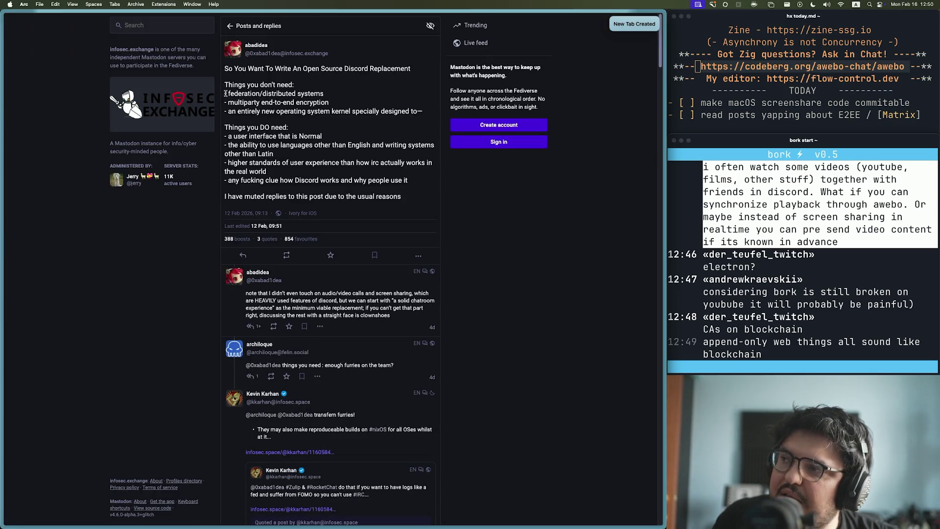
drag(226, 93, 337, 95)
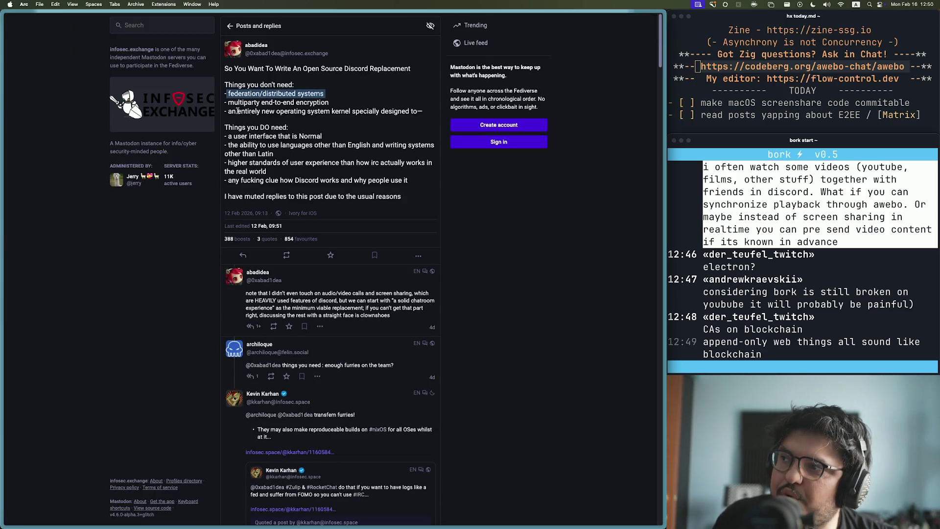
click(227, 109)
triple_click(225, 105)
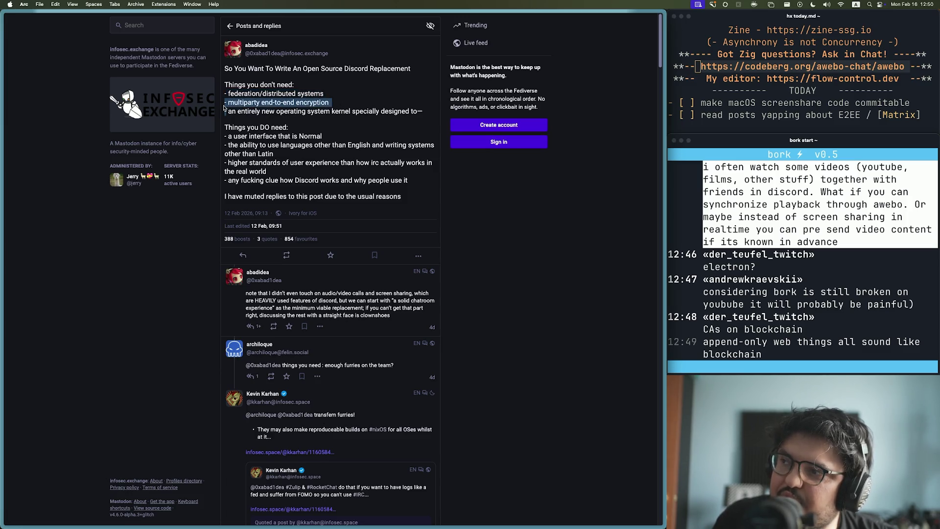
click(230, 121)
drag(226, 111, 426, 112)
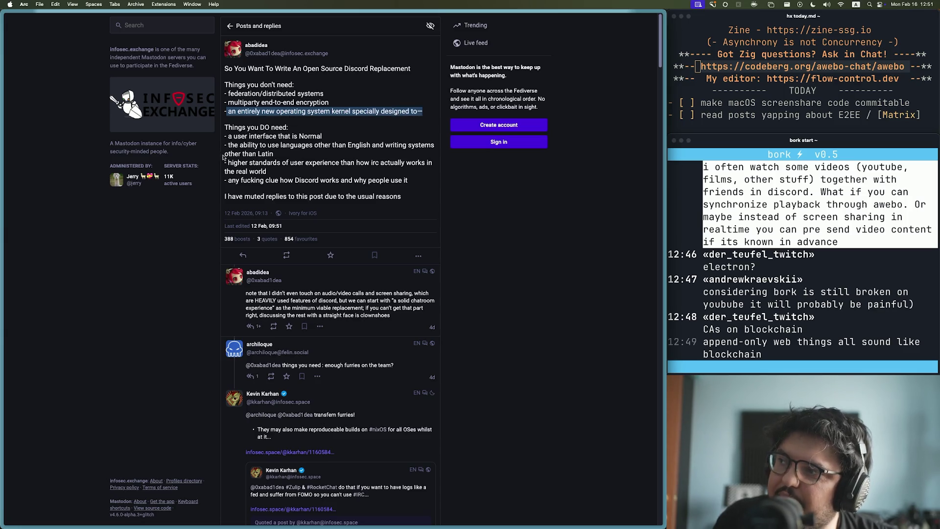
drag(225, 136, 342, 136)
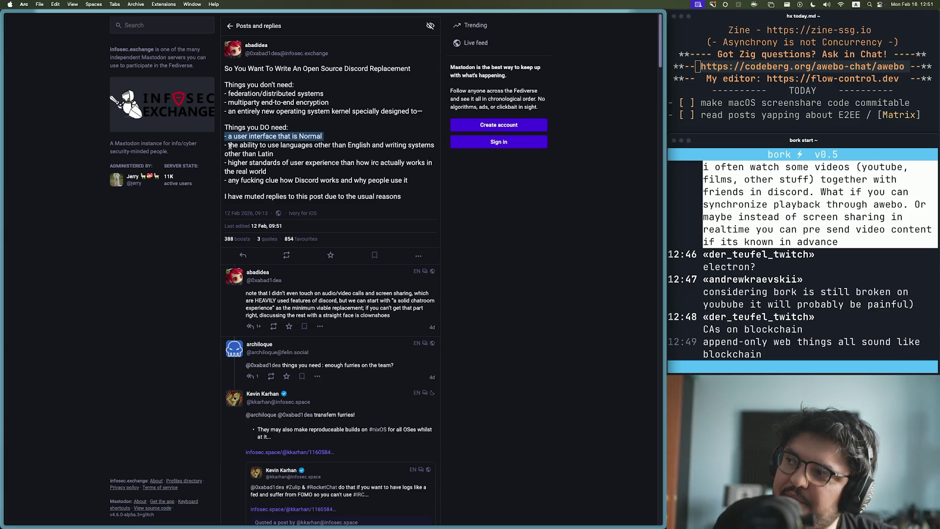
mouse_move(225, 145)
mouse_down()
mouse_move(383, 145)
mouse_move(298, 155)
mouse_up()
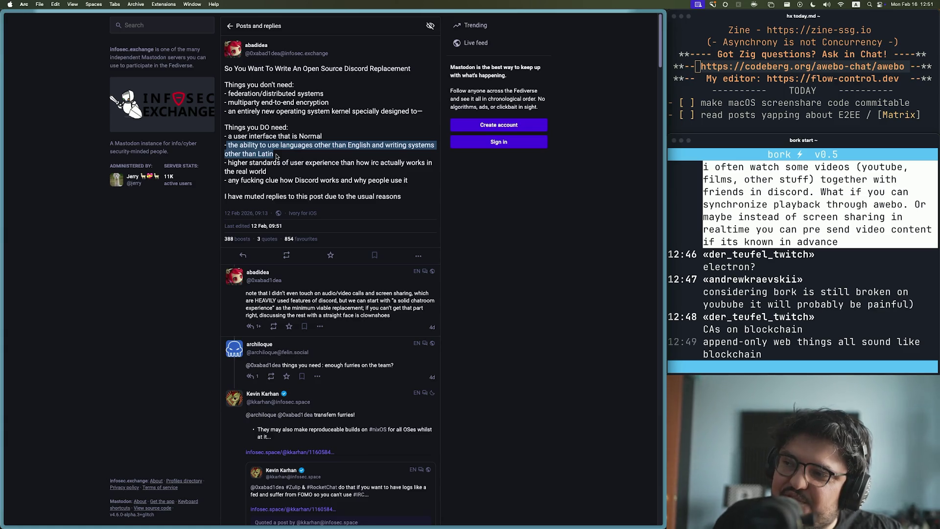
scroll(304, 255, down, 5)
Step: Read further down the Mastodon replies and open the linked escargot.chat website
scroll(304, 254, down, 15)
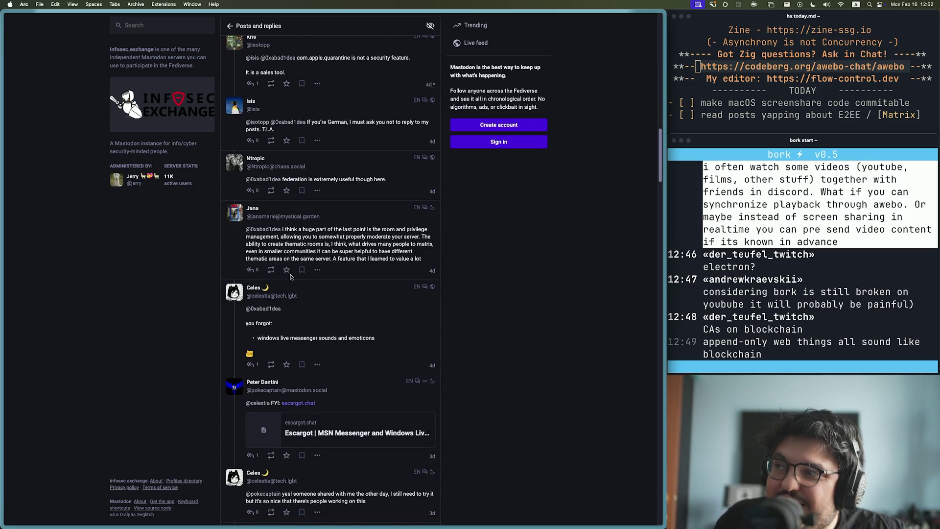
mouse_move(2, 343)
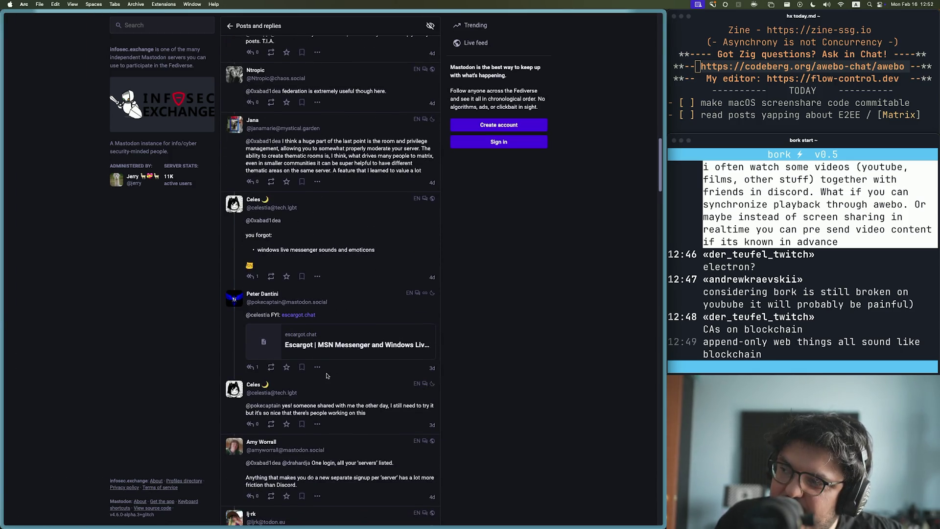
key(ctrl+Tab)
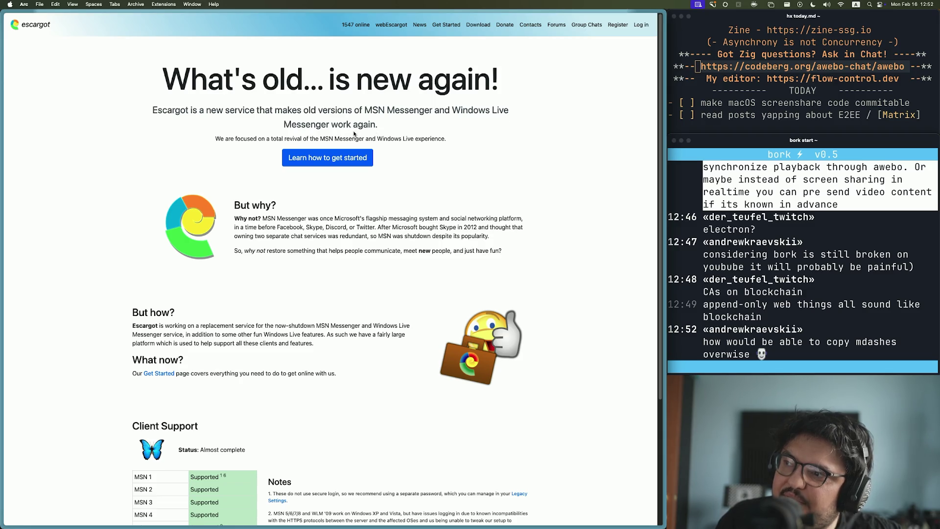
Step: Look over Escargot's client support table, then start a new Arc tab
scroll(236, 156, down, 5)
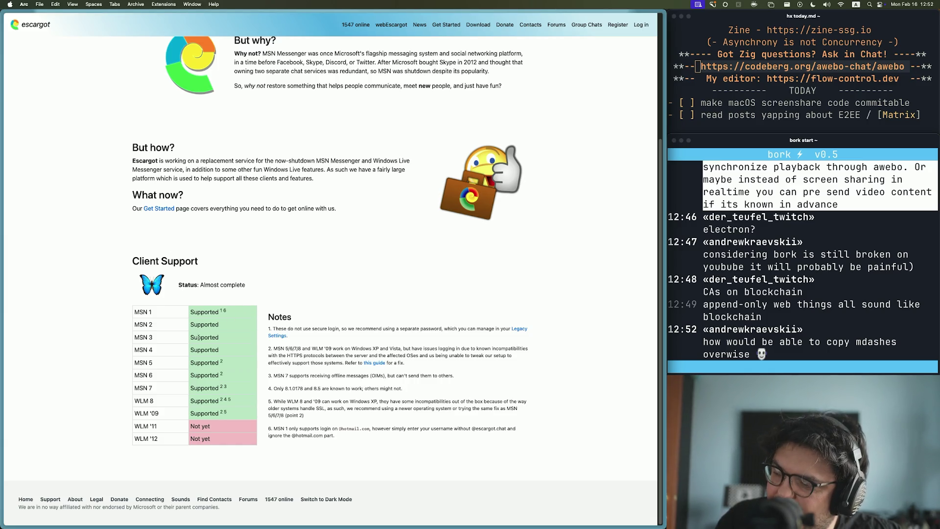
scroll(163, 395, up, 5)
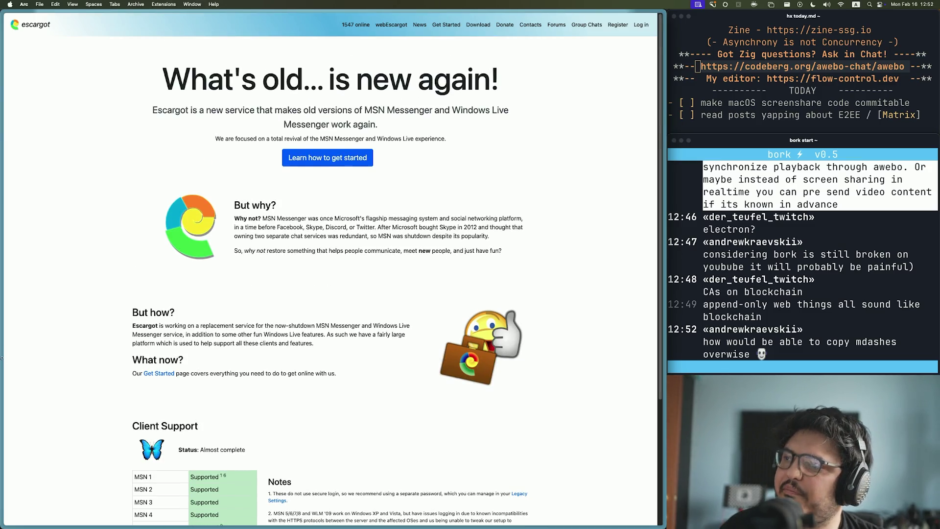
mouse_move(10, 361)
click(23, 272)
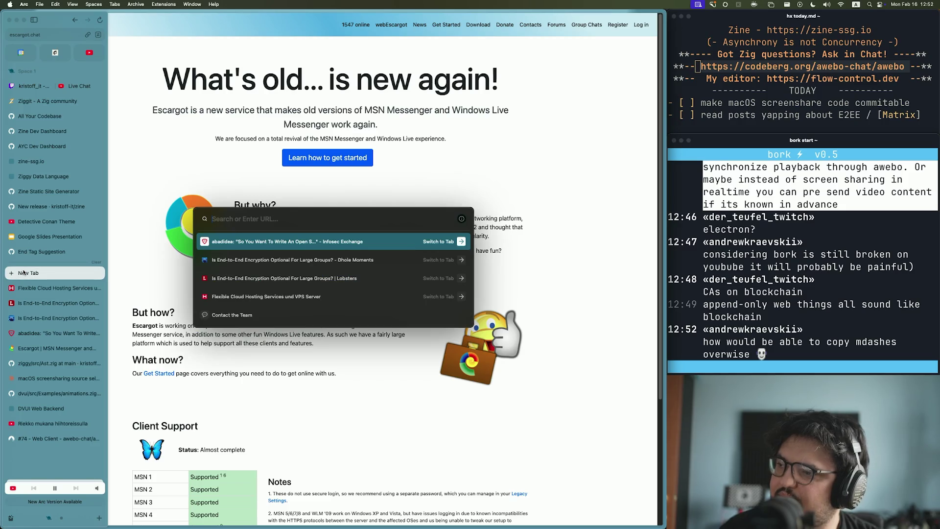
Step: Search YouTube for 'windows live messenger sounds' and play the first result unmuted
text(youtube.com)
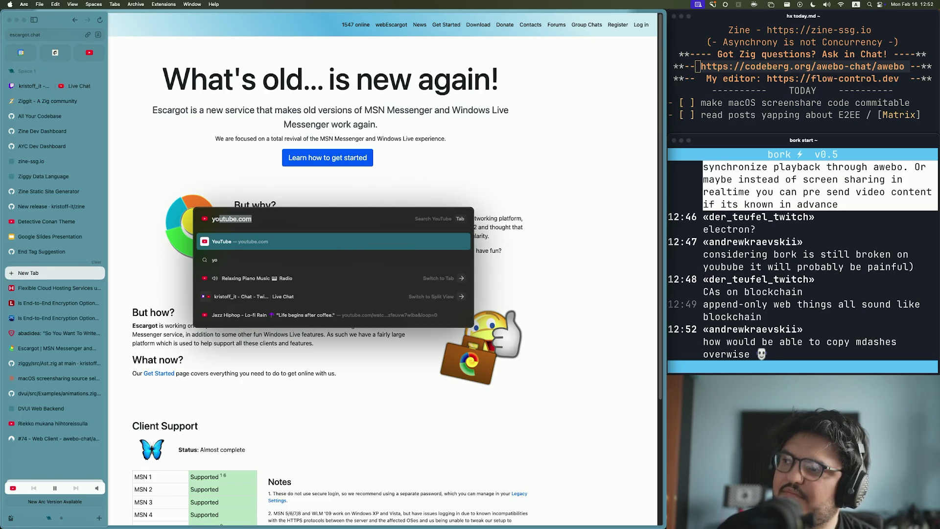
key(Return)
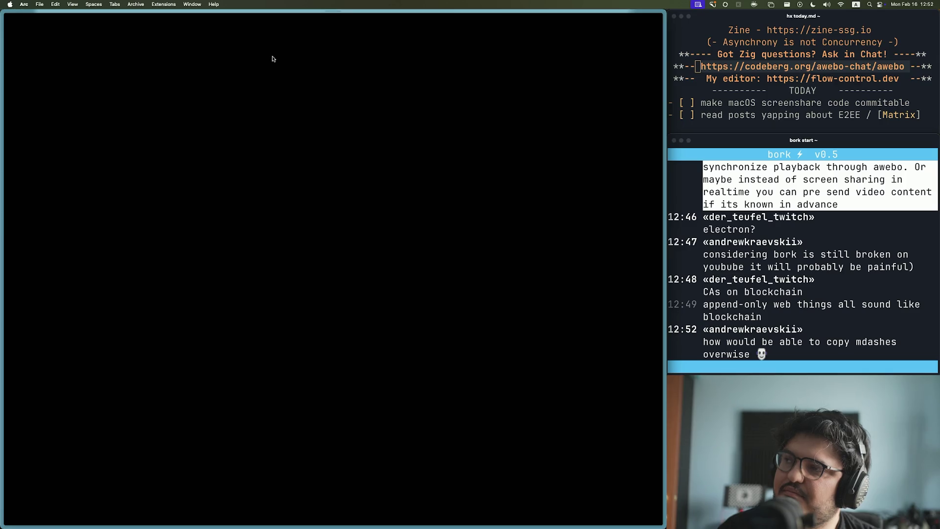
text(/windows li)
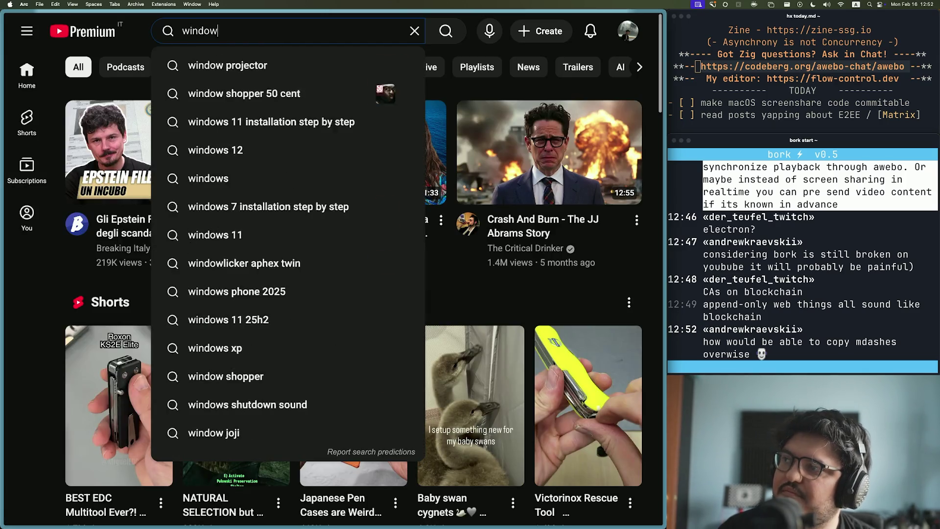
text(ve messenger)
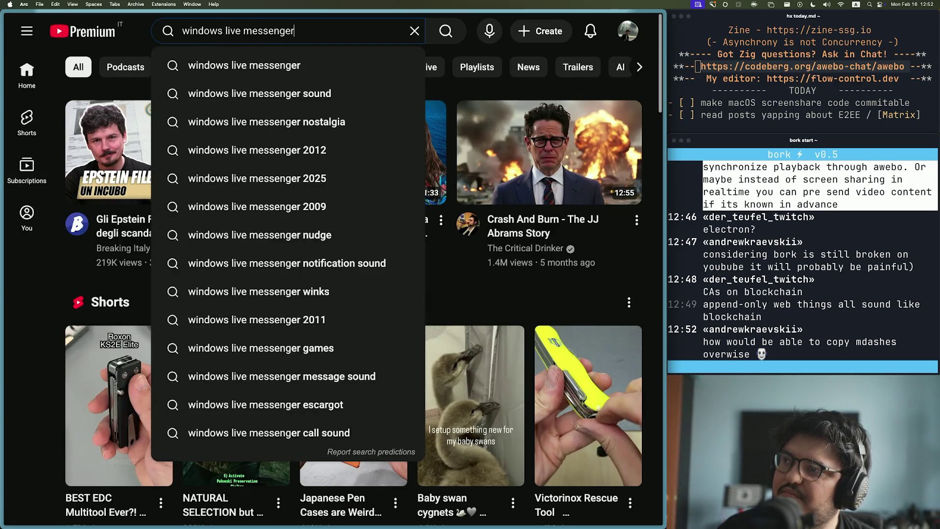
text( sounds)
key(Return)
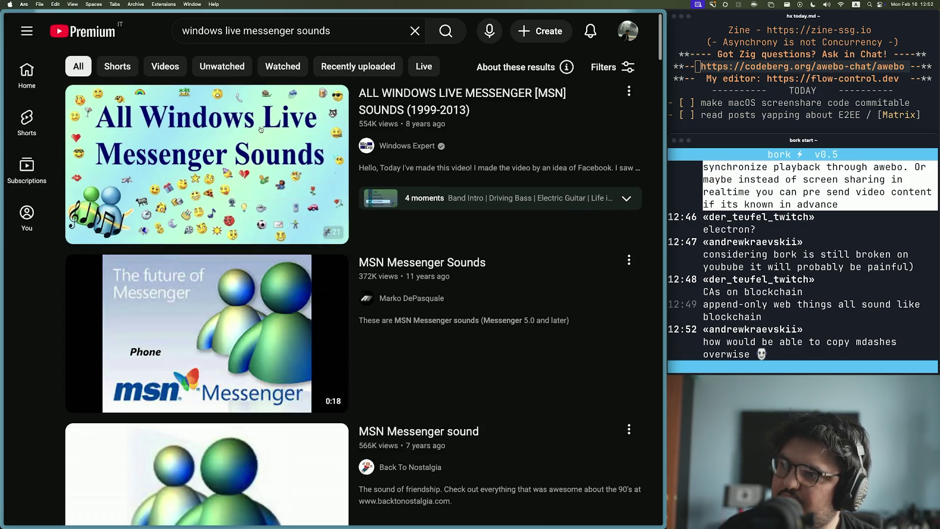
click(259, 138)
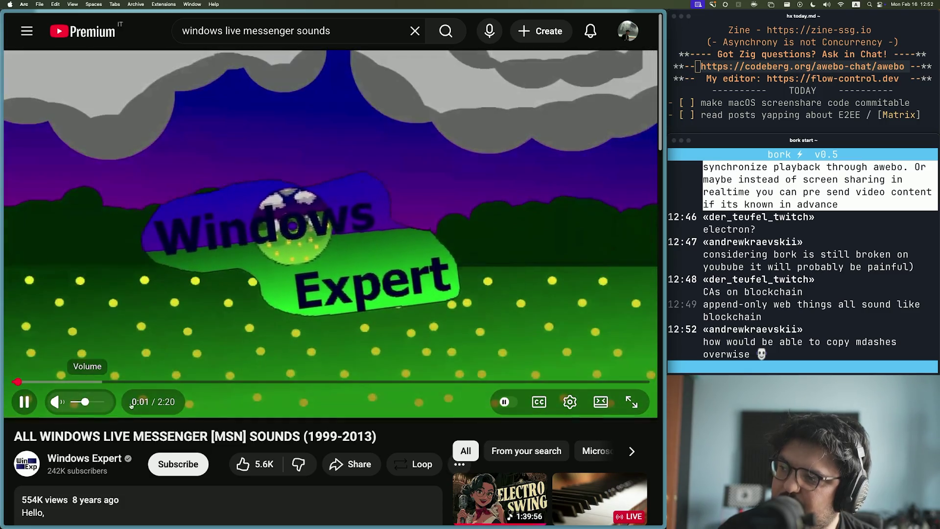
drag(86, 402, 100, 402)
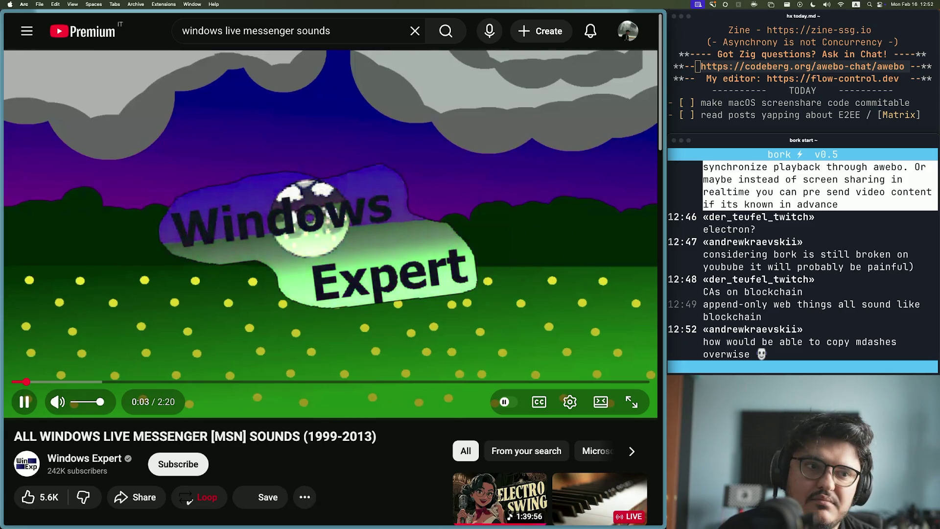
Step: Glance at the Relaxing Piano Music tab, then return to the Messenger sounds video
mouse_move(13, 141)
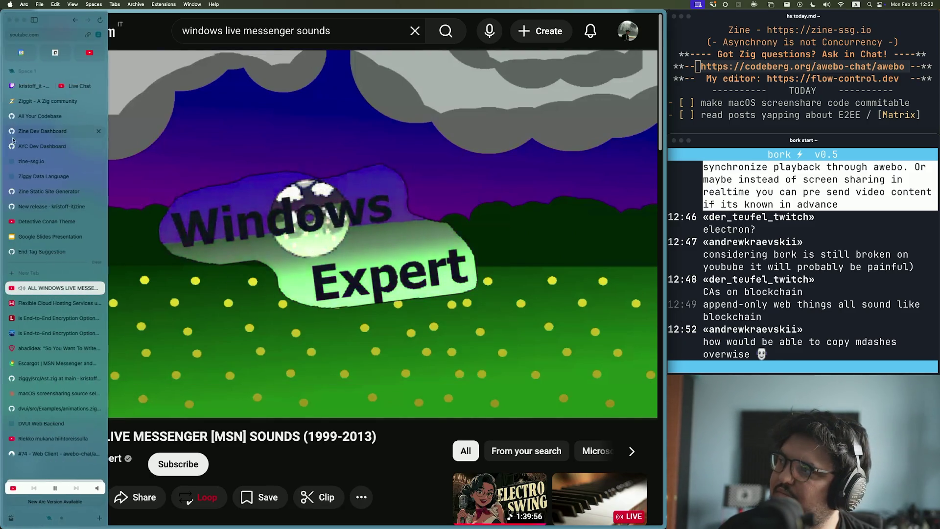
click(91, 53)
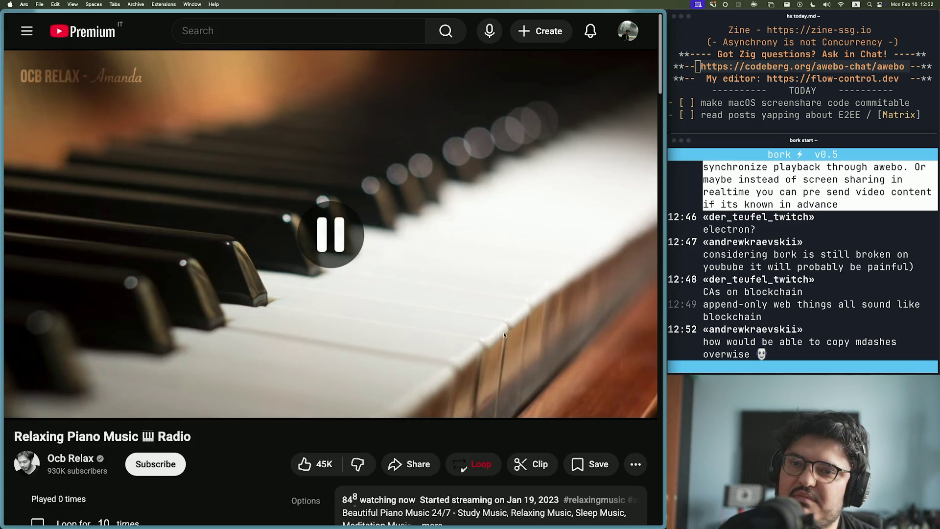
mouse_move(6, 294)
click(62, 290)
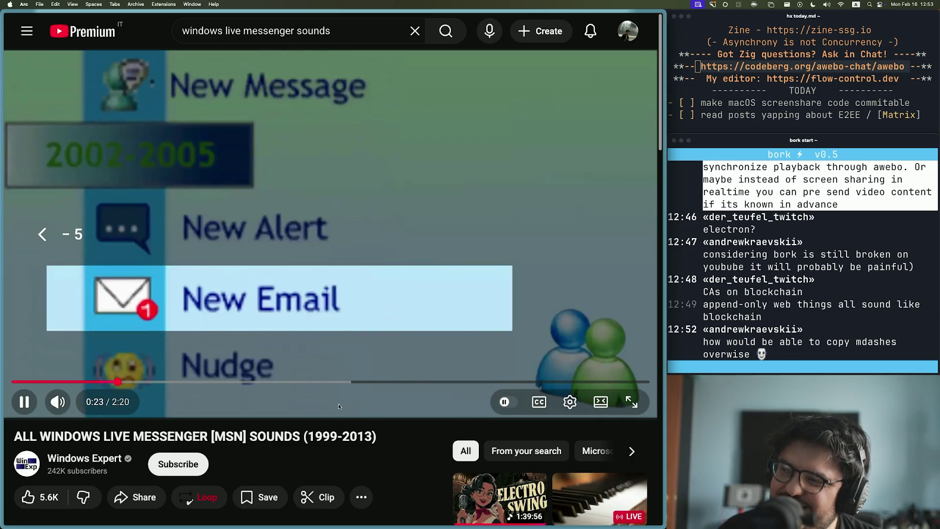
Step: Pause, resume and rewind the Messenger video to replay New Mobile Message, then jump to 1:35
key(space)
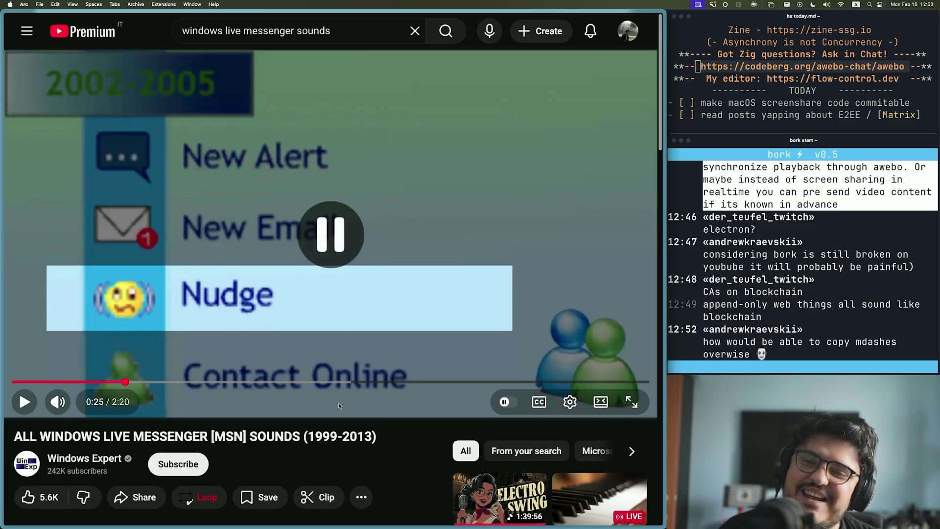
key(space)
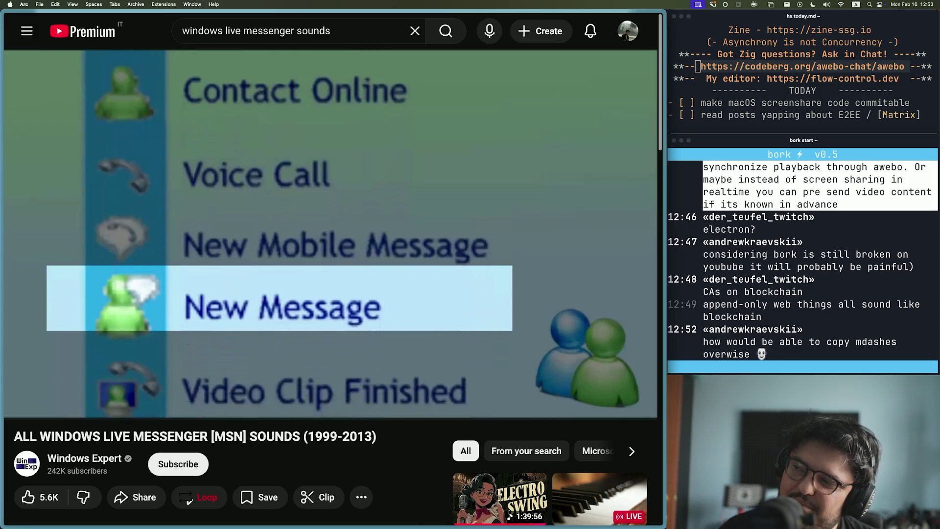
click(304, 299)
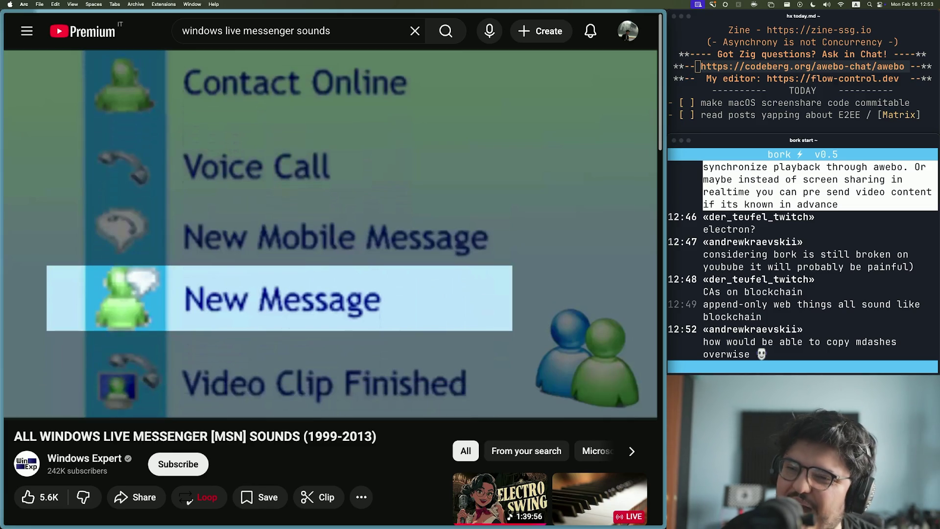
click(307, 311)
key(Left)
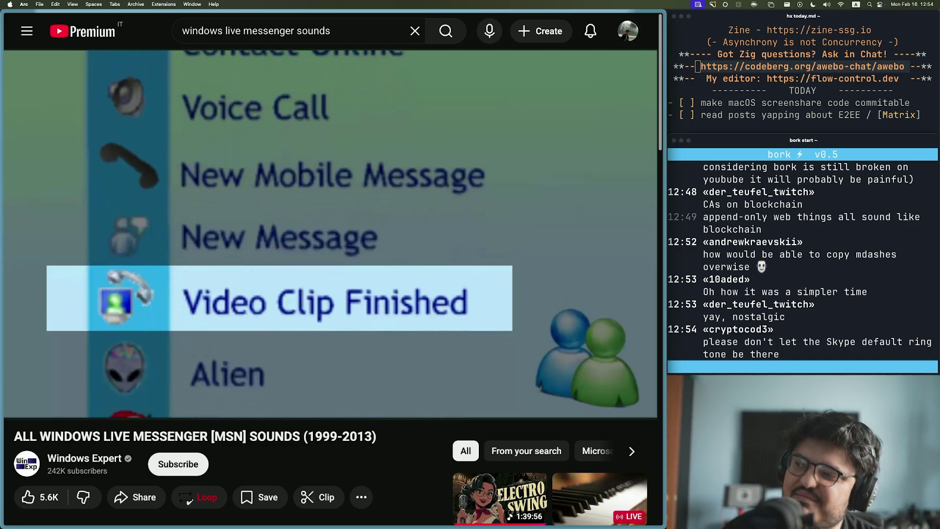
drag(324, 383, 318, 380)
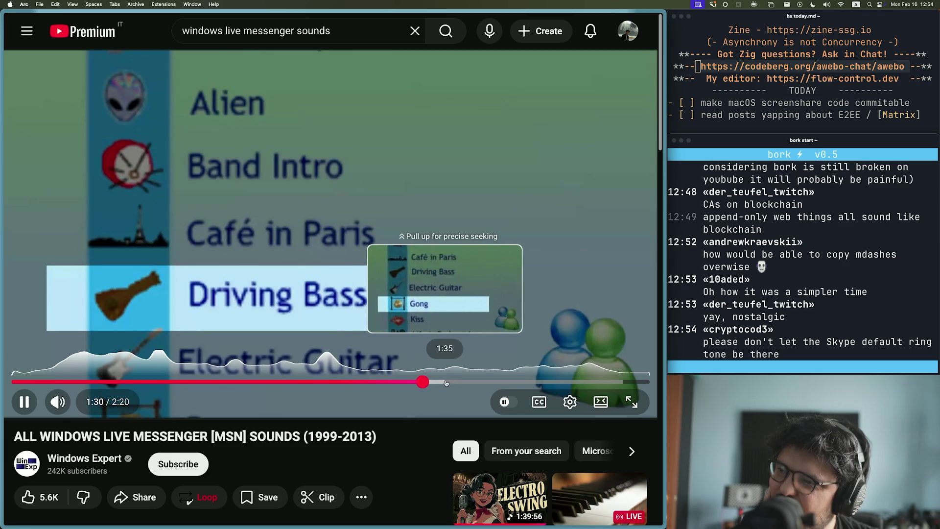
click(445, 382)
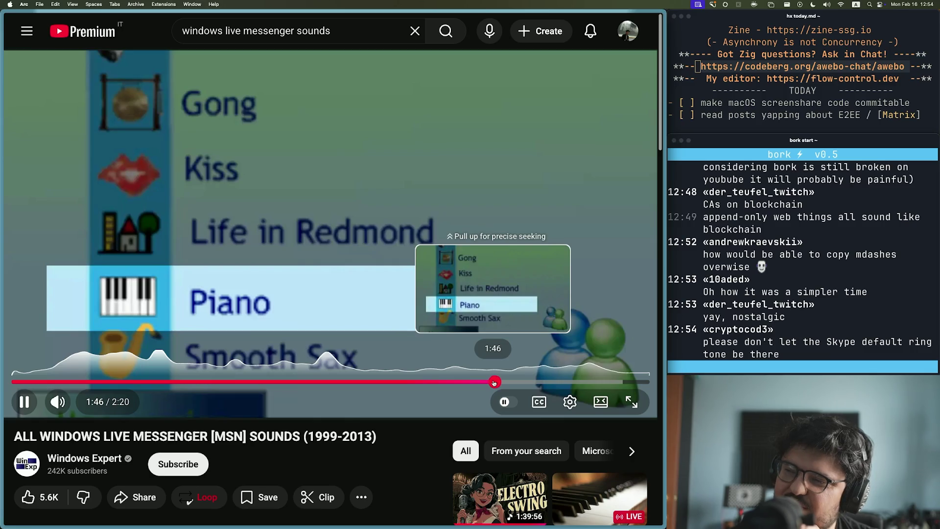
Step: Skip the Messenger video forward and pause it at 2:15 on the closing card
key(Right)
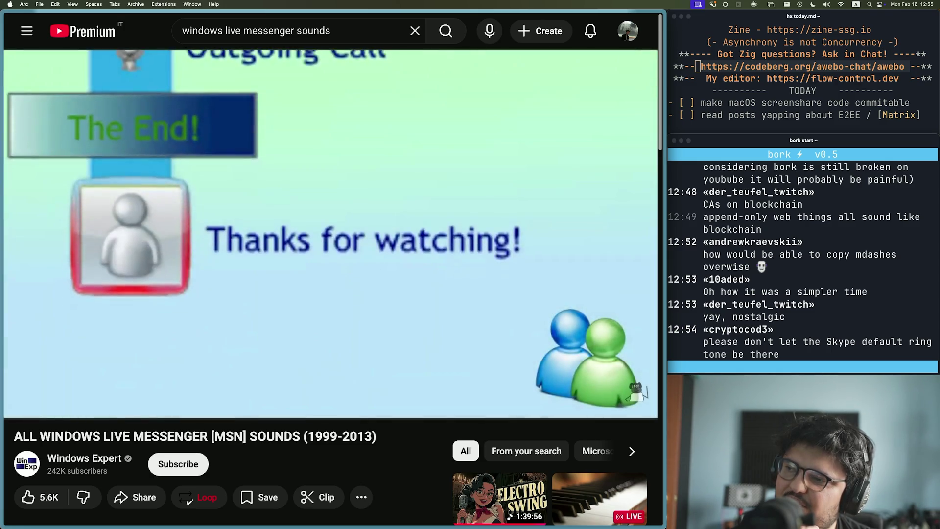
click(303, 276)
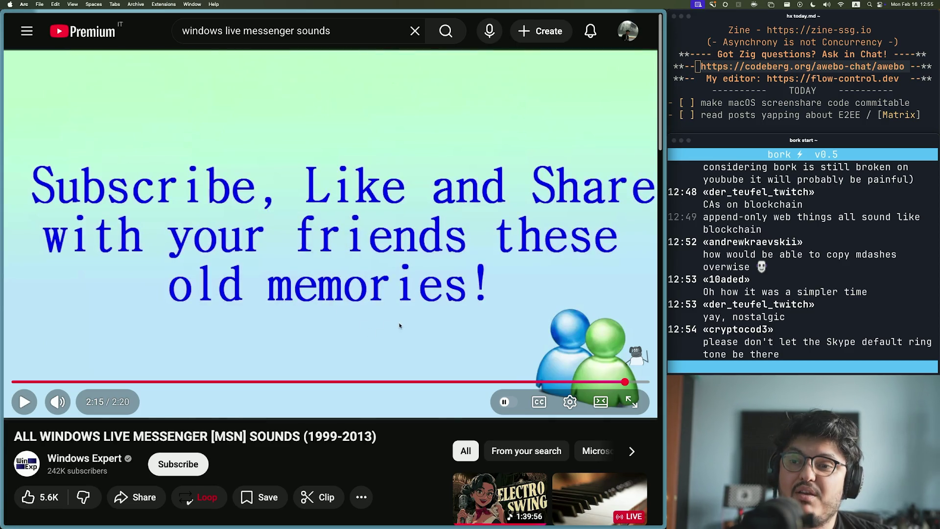
key(slash)
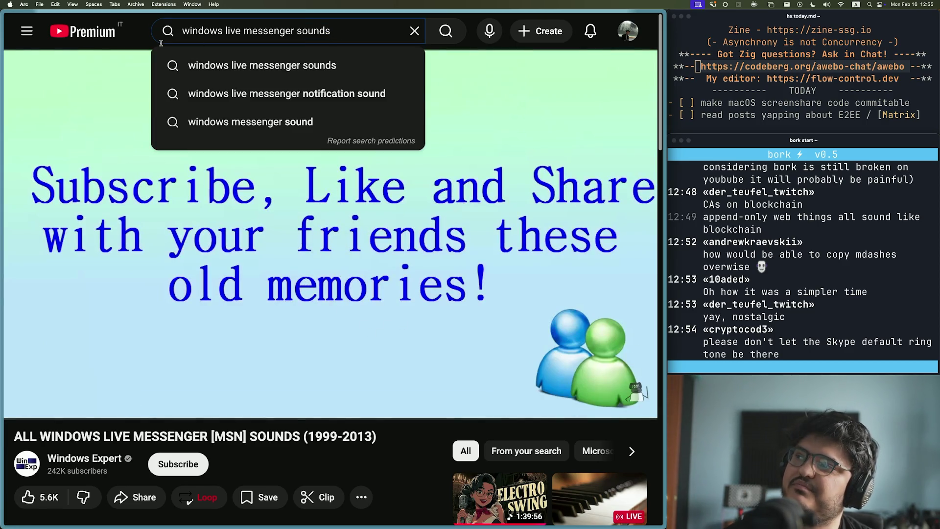
Step: Search 'skype default ringtone', play and pause Skype Ringtone Sounds, then open the chat's youtu.be link
key(super+a)
text(sk)
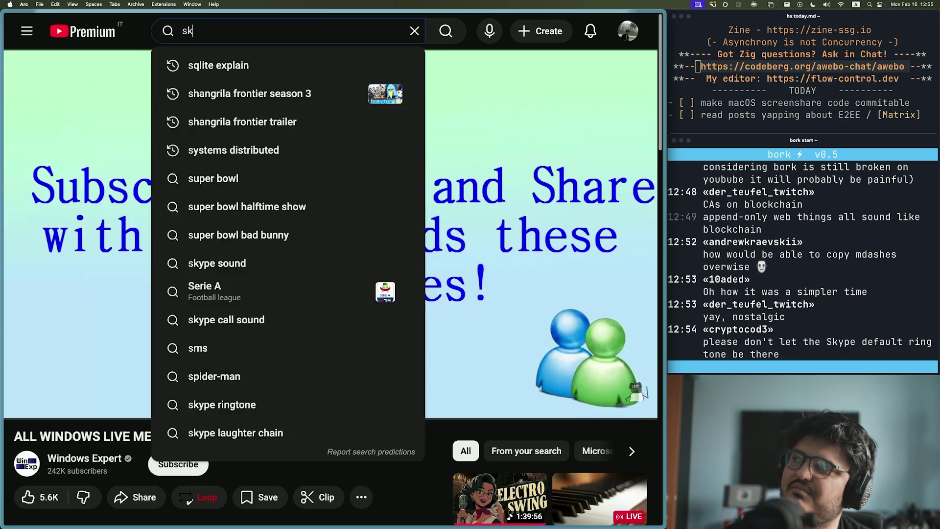
text(ype default)
key(Down)
key(Return)
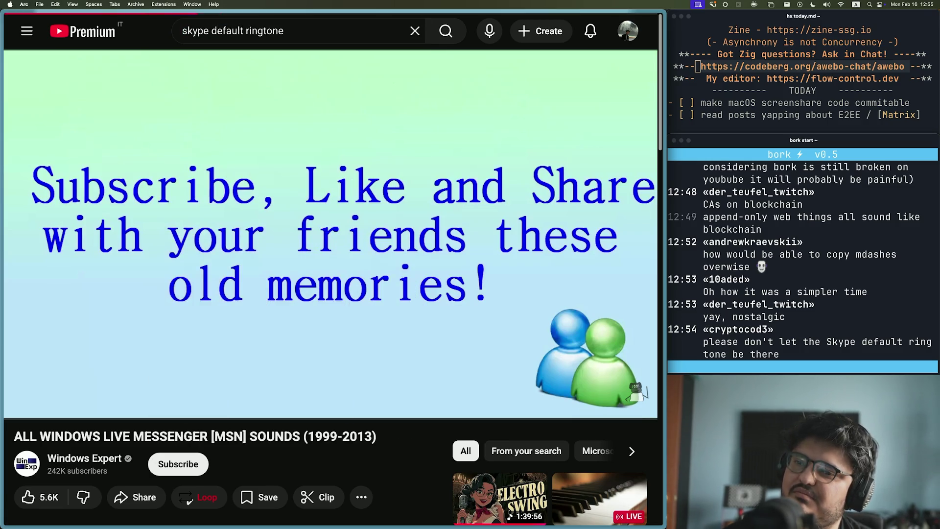
click(213, 95)
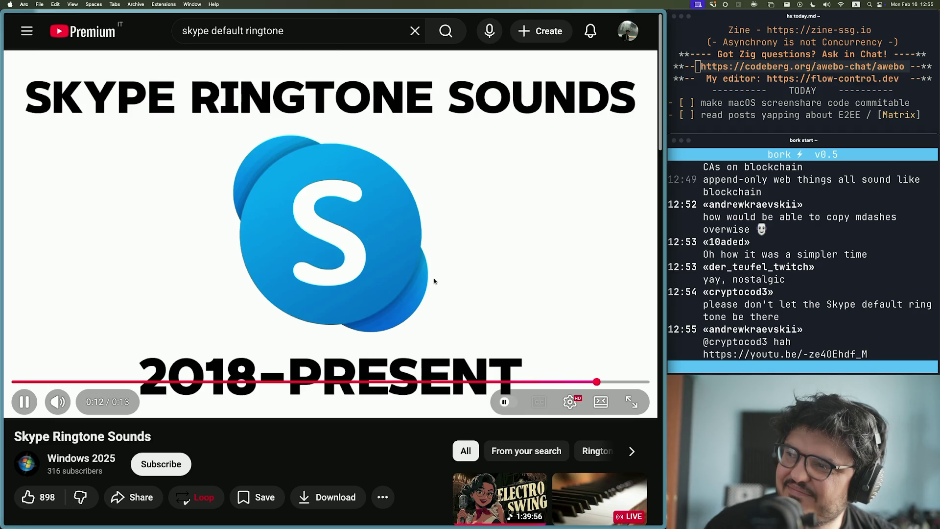
click(345, 296)
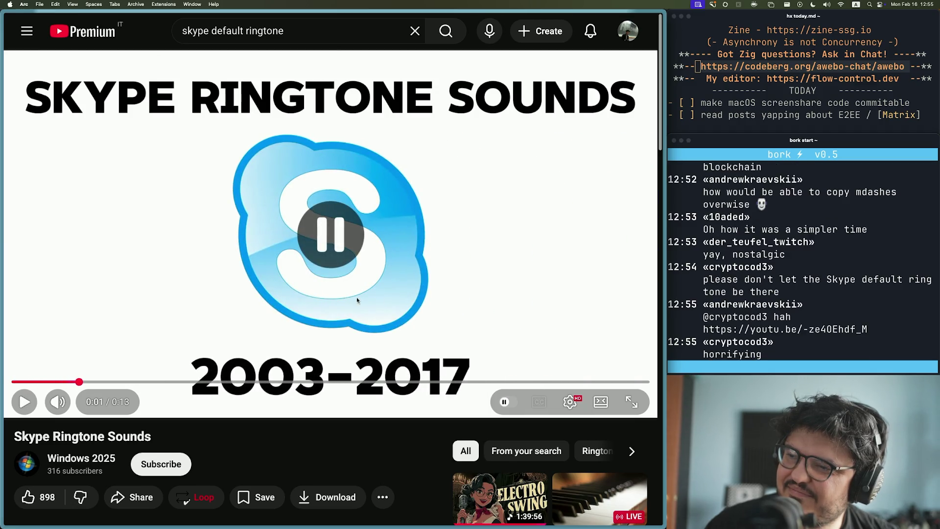
super+click(761, 330)
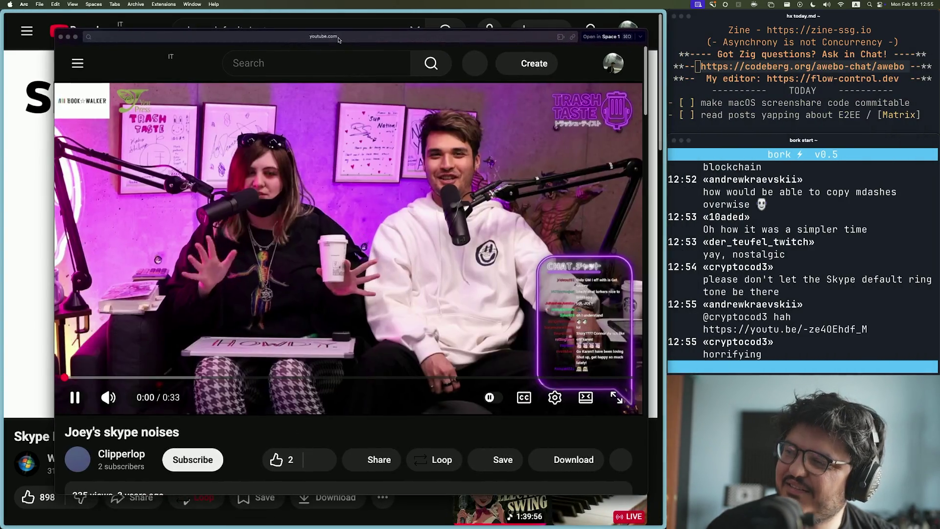
Step: Watch Joey's skype noises clip in the moved small window, then close it
mouse_move(624, 63)
mouse_down()
mouse_move(331, 38)
mouse_move(350, 41)
mouse_up()
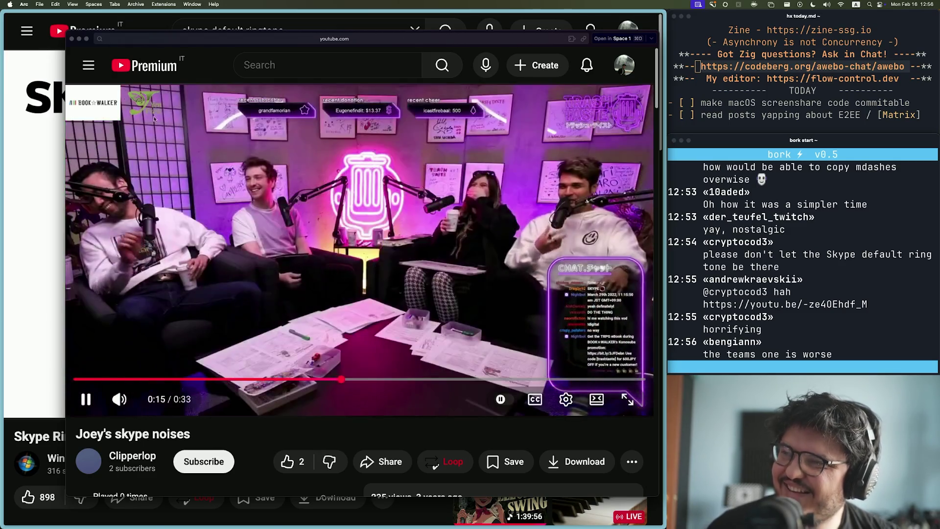
click(72, 40)
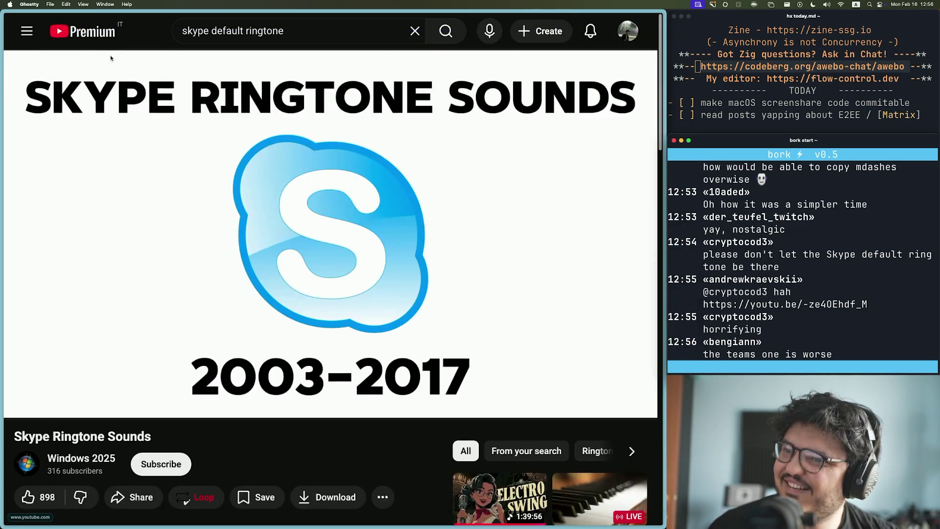
click(199, 31)
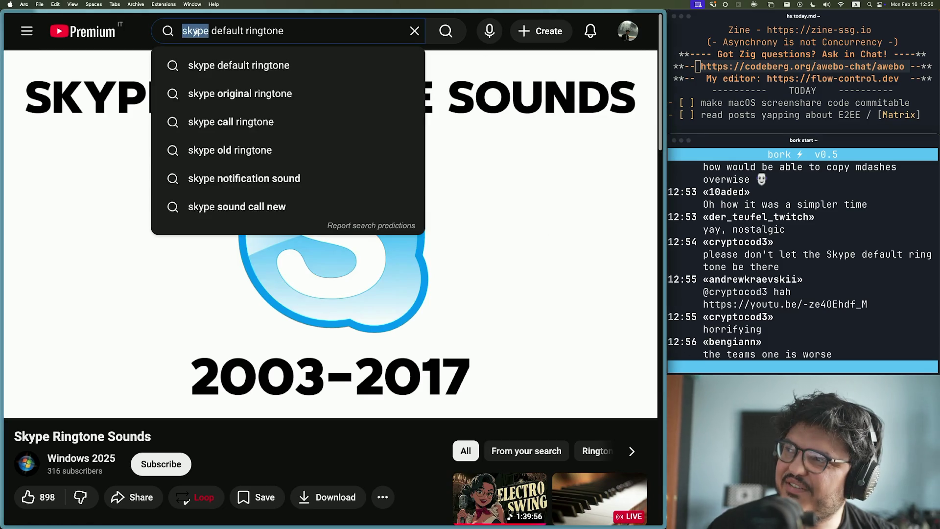
Step: Search 'teams ringtone', then play and pause the default Microsoft Teams ringtone short
text(teams r)
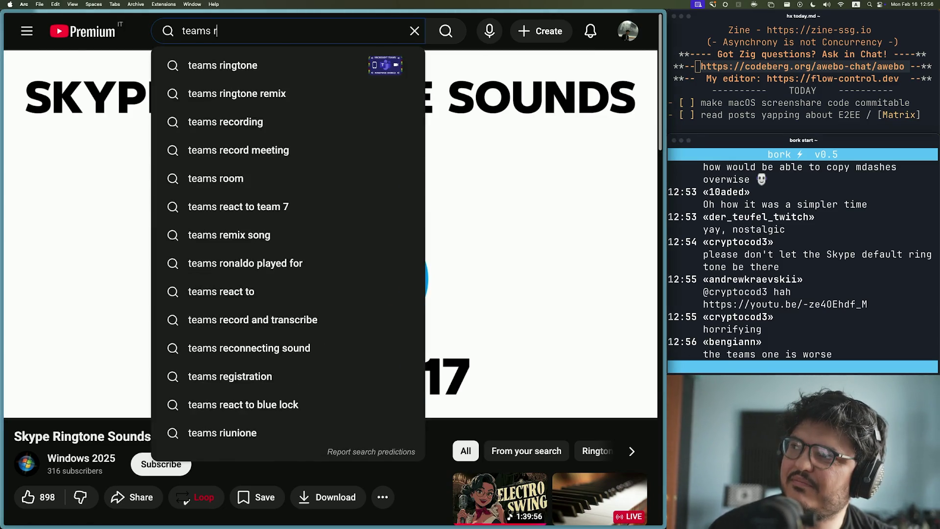
text(ingtone)
key(Return)
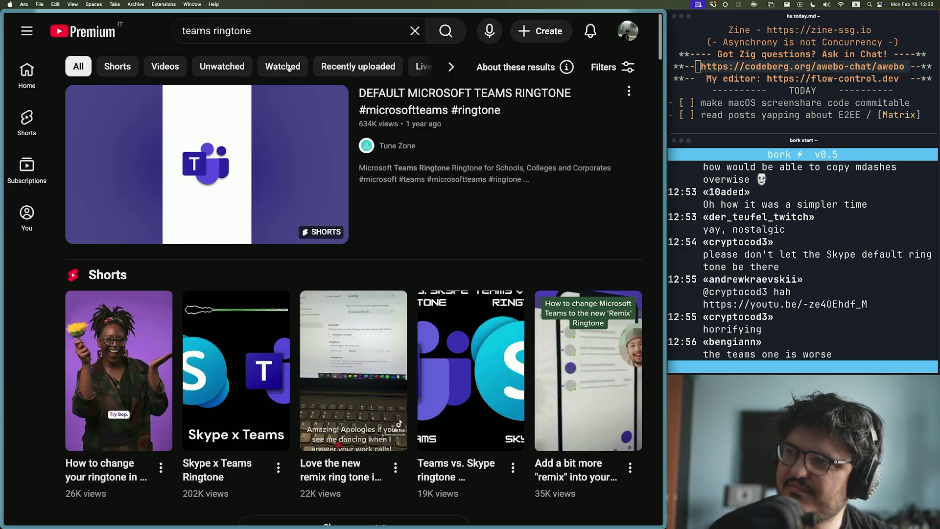
click(250, 131)
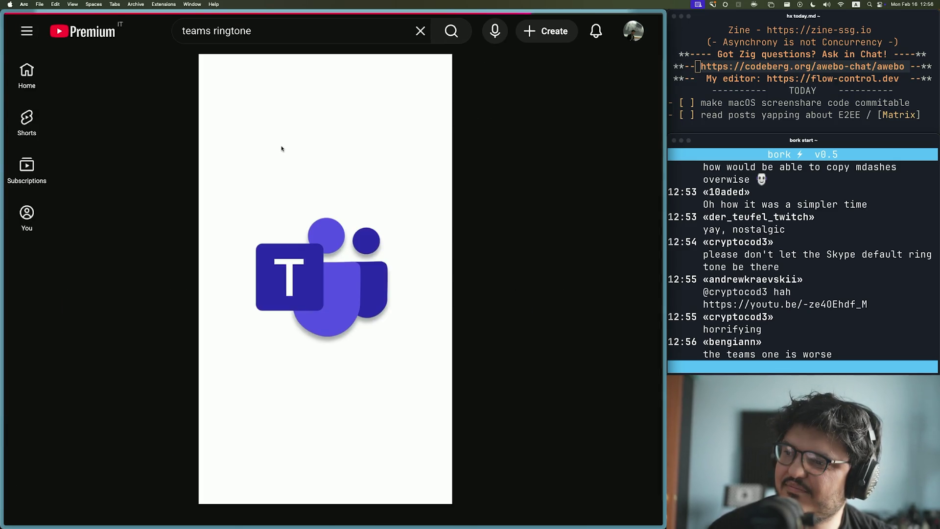
click(316, 304)
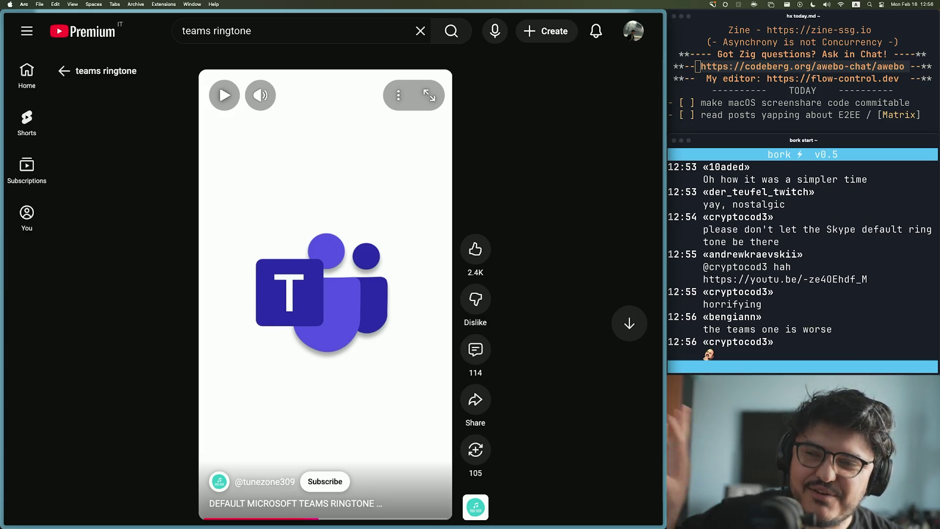
Step: Replace the query with 'whatsapp ringotene remix' and run the search
click(359, 30)
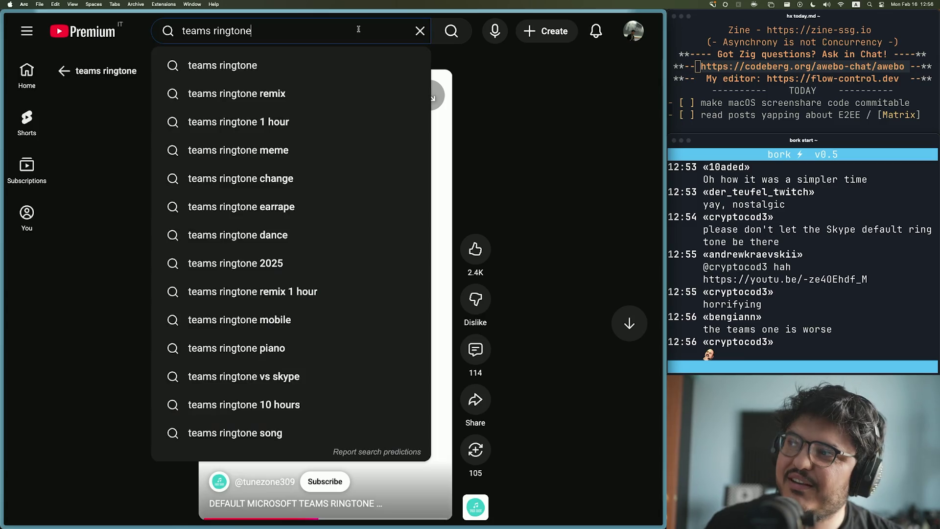
key(alt+shift+Left)
key(alt+shift+Left)
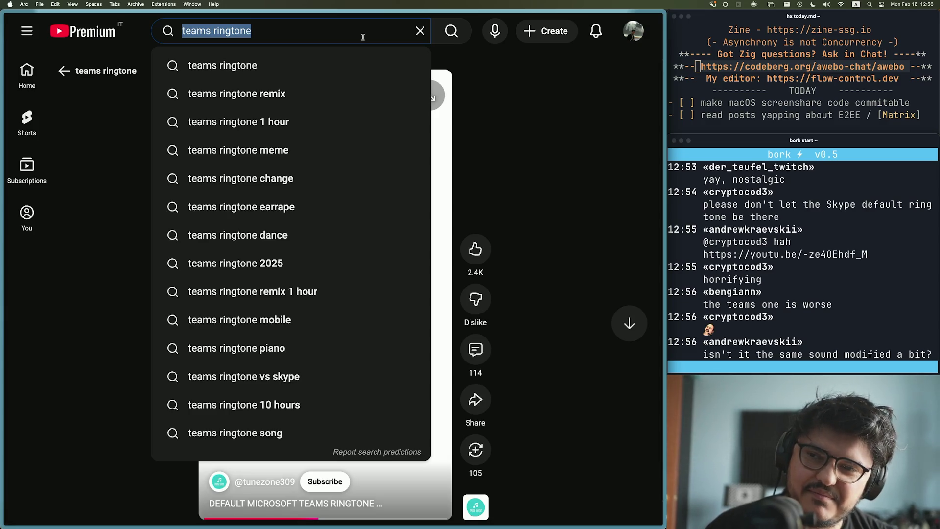
text(whatsapp rint)
key(BackSpace)
text(gotene remi)
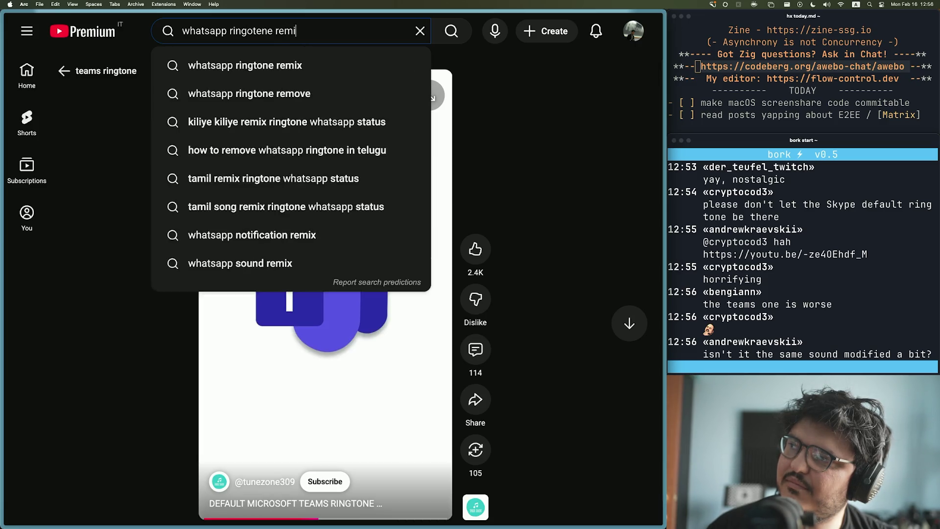
text(x)
key(Return)
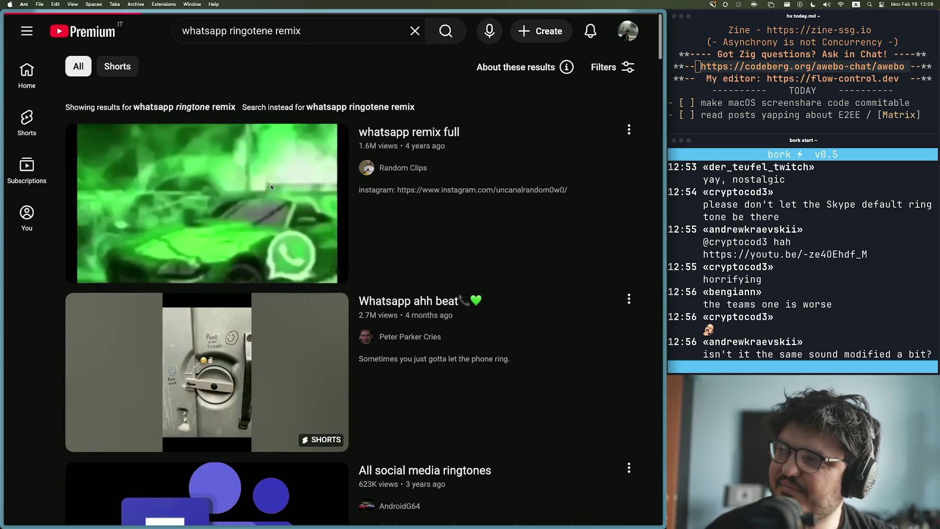
Step: Try the full WhatsApp remix video with volume raised, then return to the results
click(271, 187)
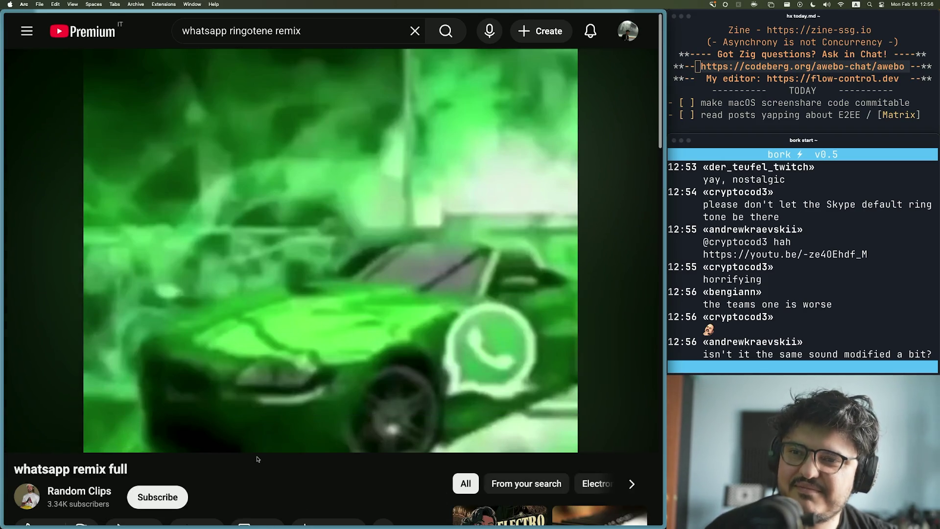
drag(86, 434, 87, 434)
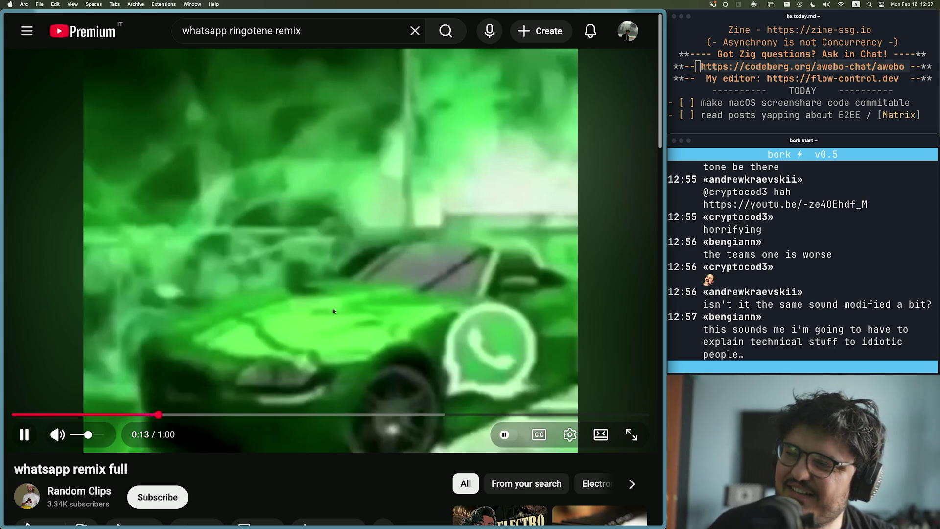
key(super+bracketleft)
Step: Play the 'Whatsapp Remix Ringtone' video with louder volume, then pause it
scroll(428, 261, down, 3)
scroll(427, 262, down, 5)
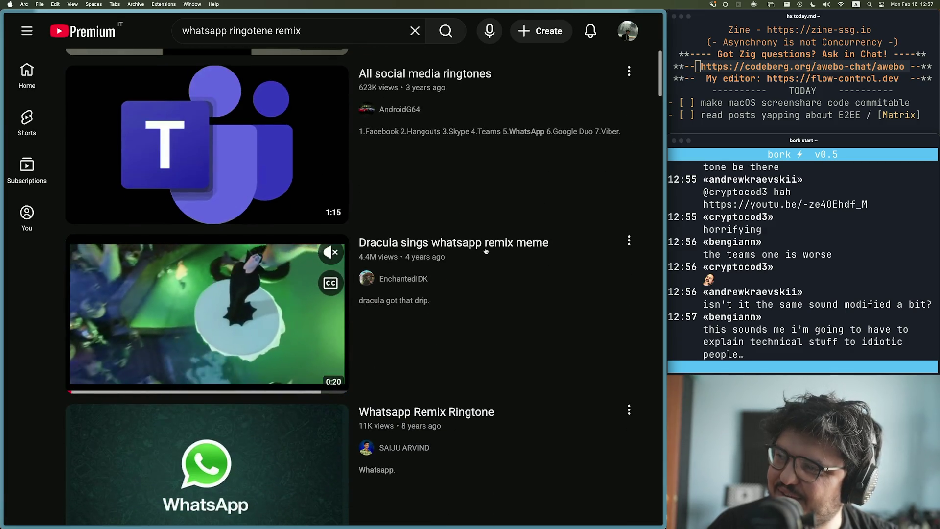
mouse_move(498, 213)
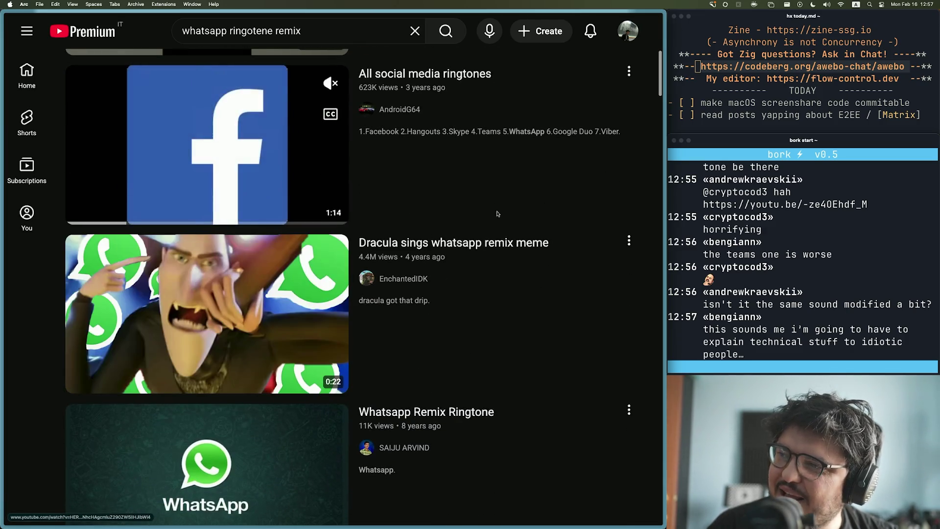
click(447, 413)
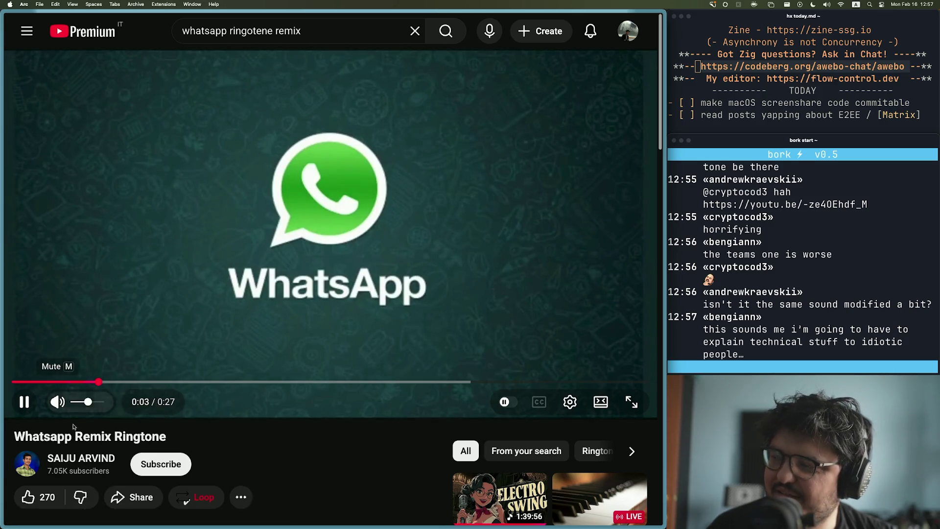
drag(86, 402, 96, 402)
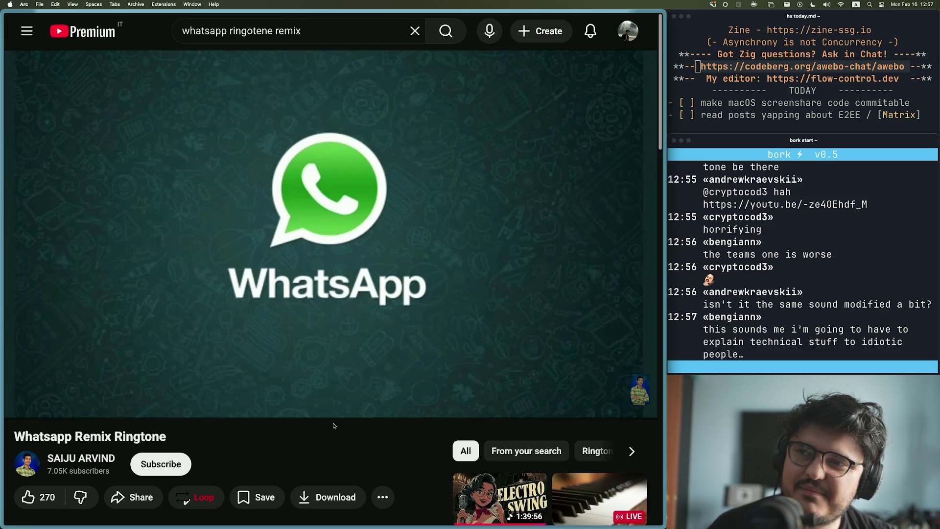
mouse_move(312, 290)
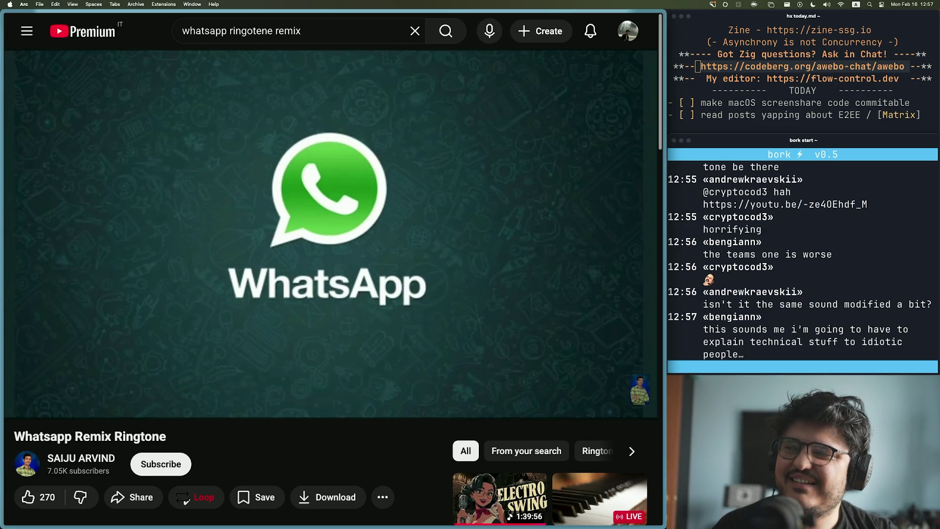
click(395, 153)
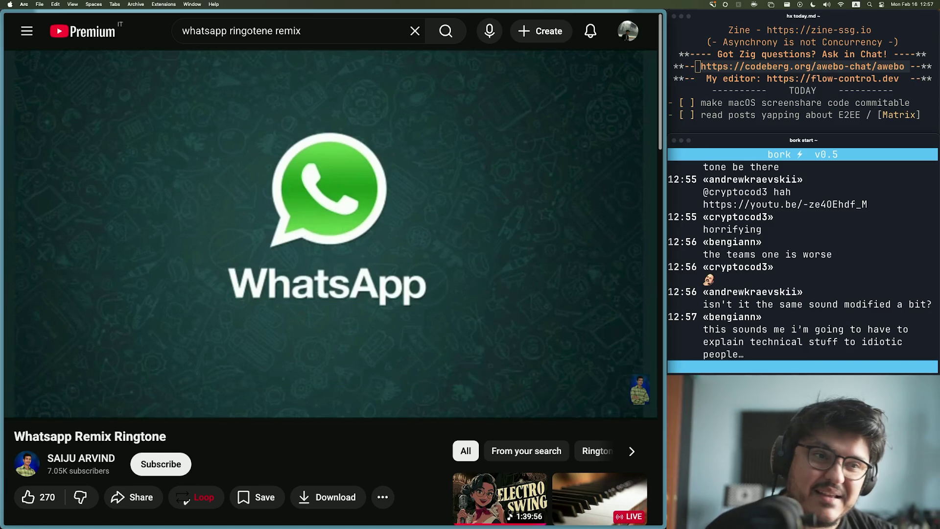
mouse_move(2, 358)
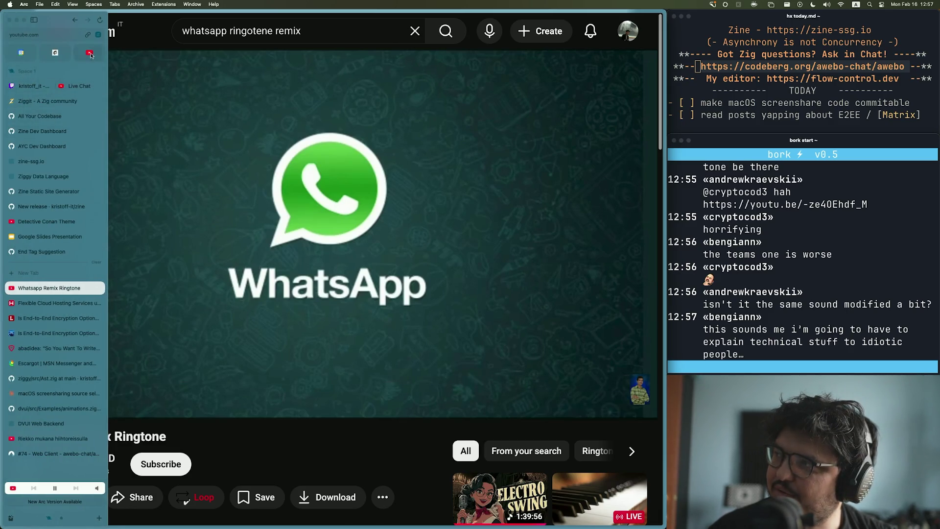
Step: Flip through the piano radio, WhatsApp Remix Ringtone and cloud hosting pricing tabs
click(54, 56)
mouse_move(2, 304)
click(44, 231)
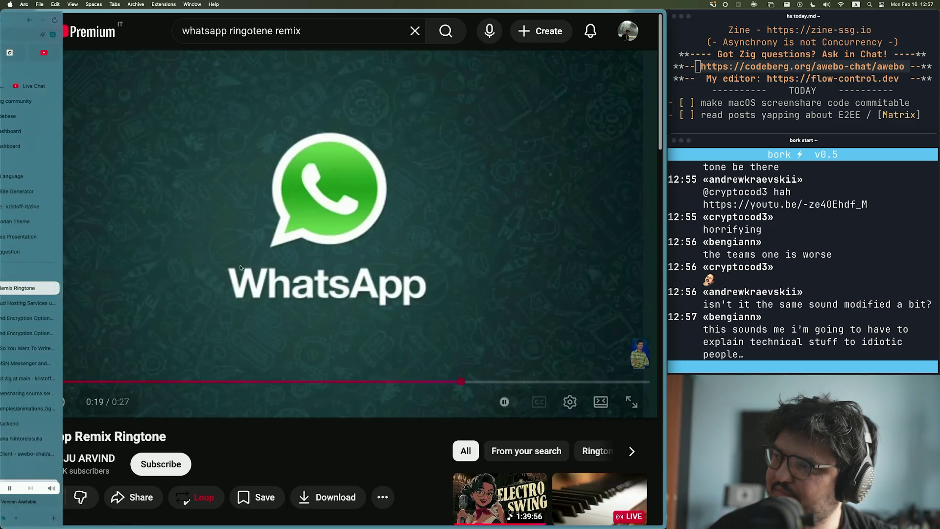
click(47, 294)
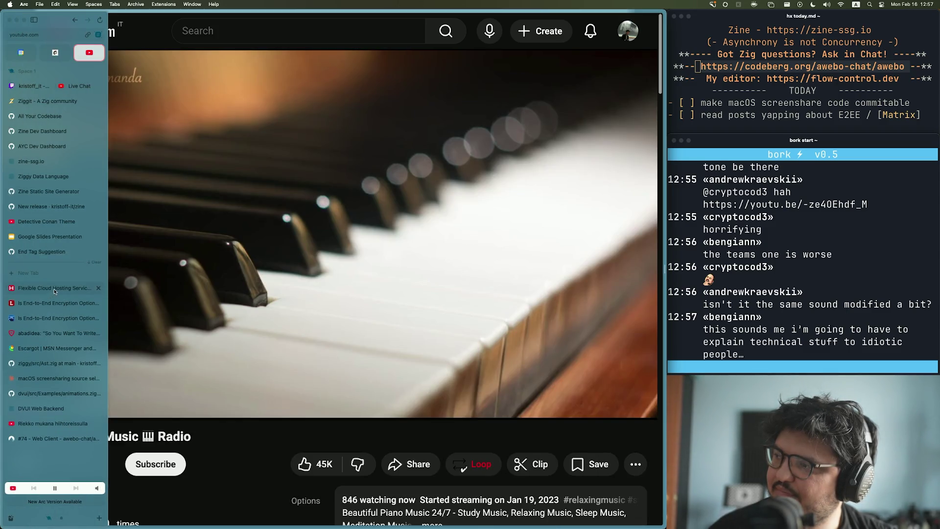
click(54, 291)
Step: Return to the Lobsters E2EE discussion tab and bring Ghostty to the front
click(54, 303)
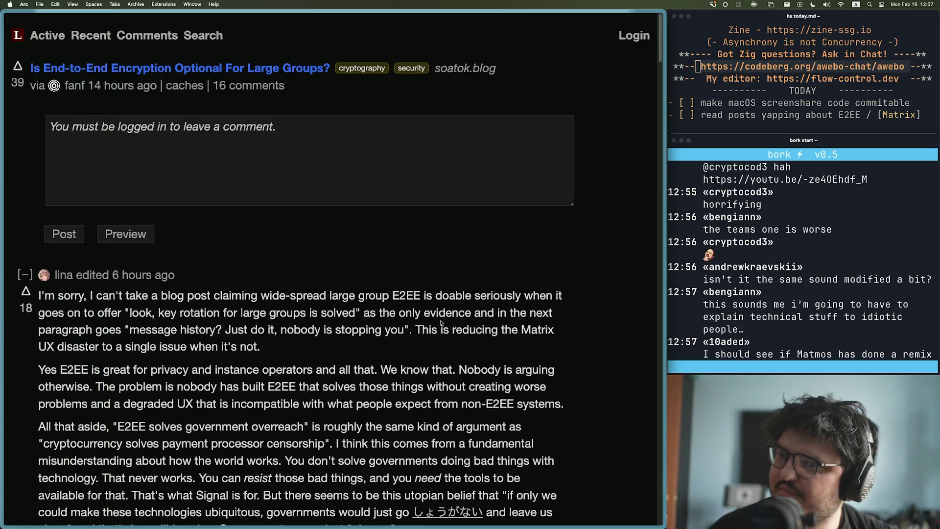
mouse_move(324, 524)
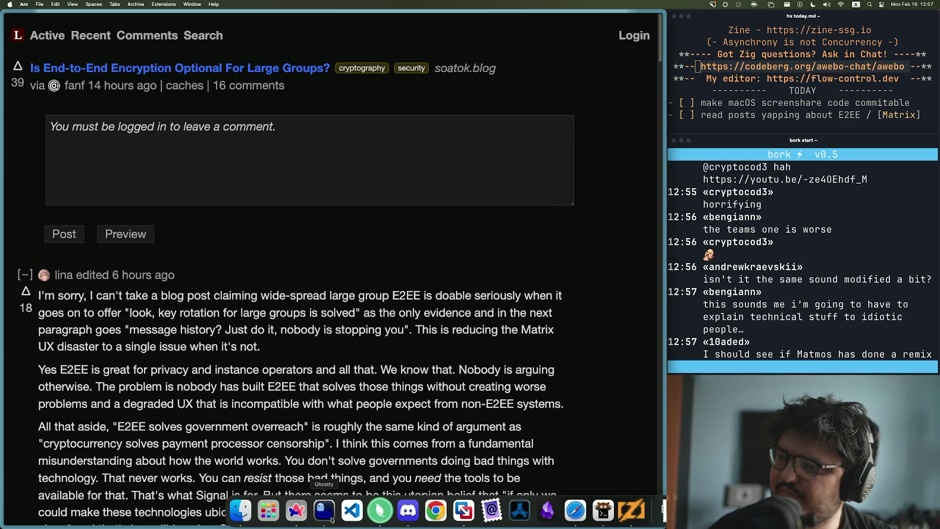
click(324, 511)
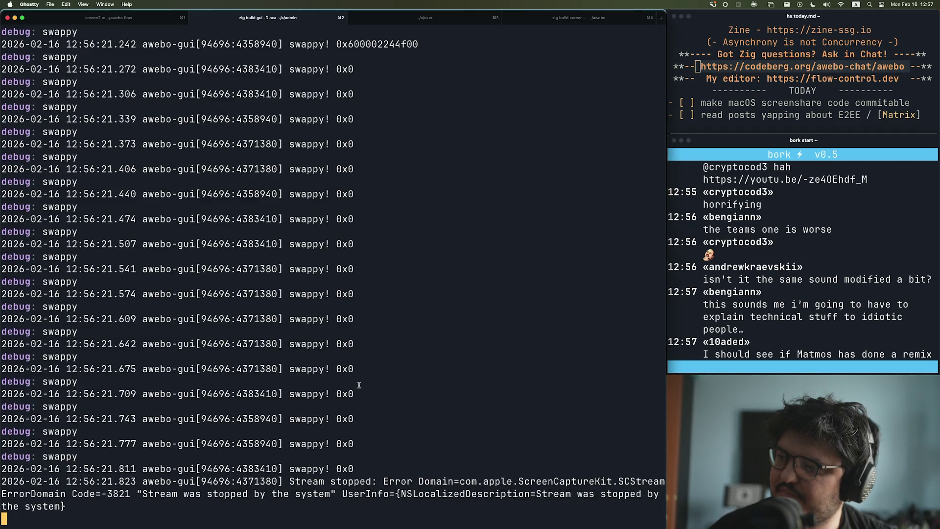
Step: Move Awebo's screen-share preview, close Awebo, view screen2.m in Ghostty's first tab, then return to Arc
click(621, 512)
drag(441, 318, 422, 288)
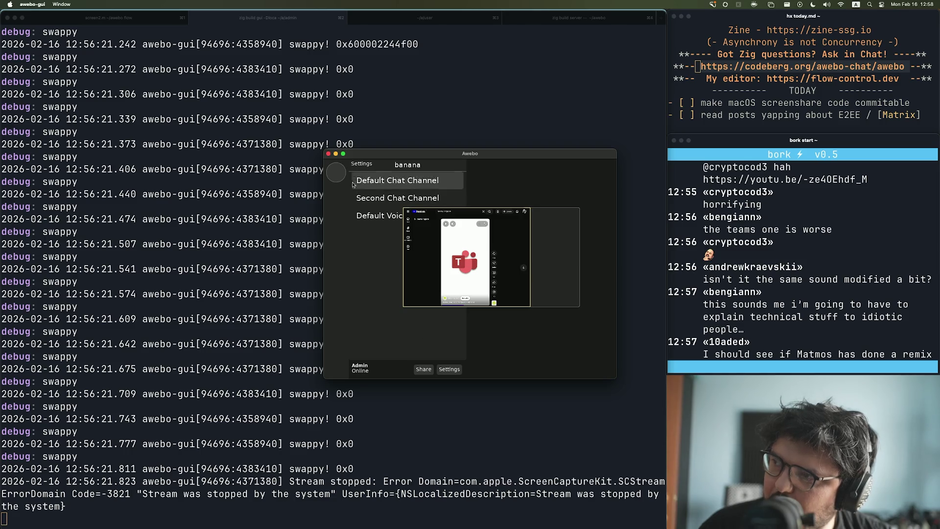
click(328, 154)
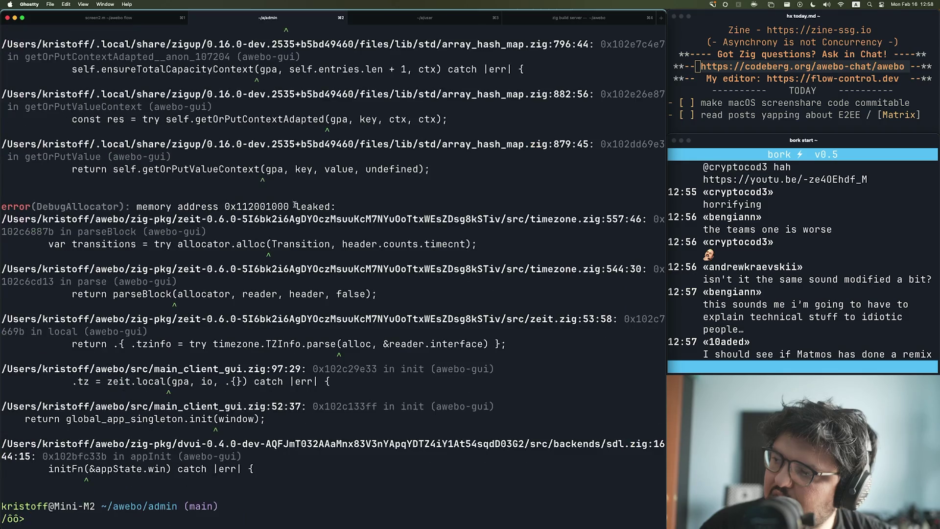
click(88, 27)
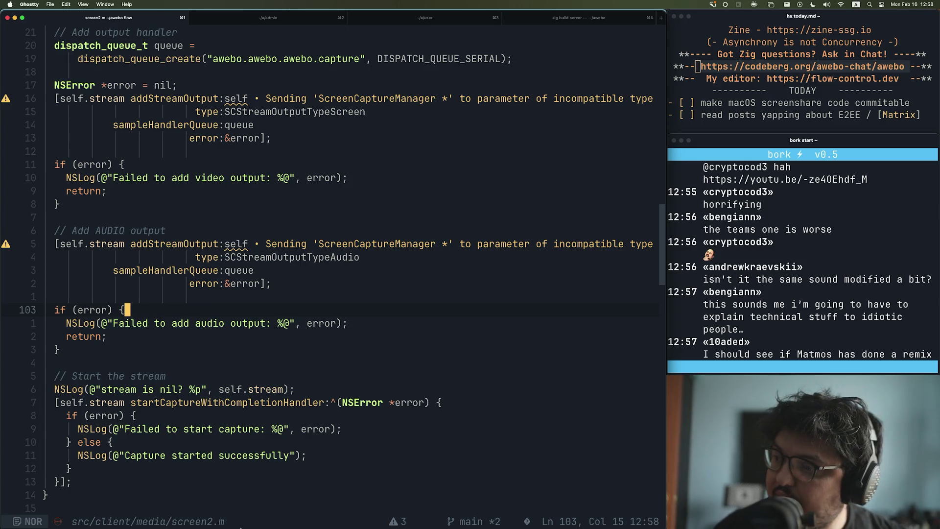
click(390, 517)
Step: Open the soatok.blog 'Is End-to-End Encryption Optional For Large Groups?' tab and scroll through it
mouse_move(2, 341)
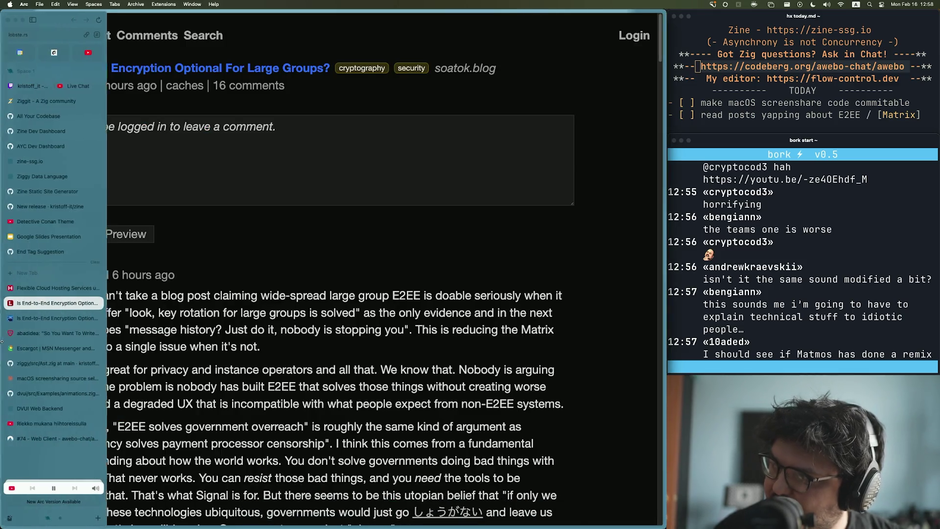
click(49, 318)
scroll(233, 336, down, 8)
scroll(233, 335, down, 8)
scroll(337, 301, up, 18)
scroll(337, 301, down, 20)
scroll(373, 250, down, 6)
scroll(474, 227, up, 20)
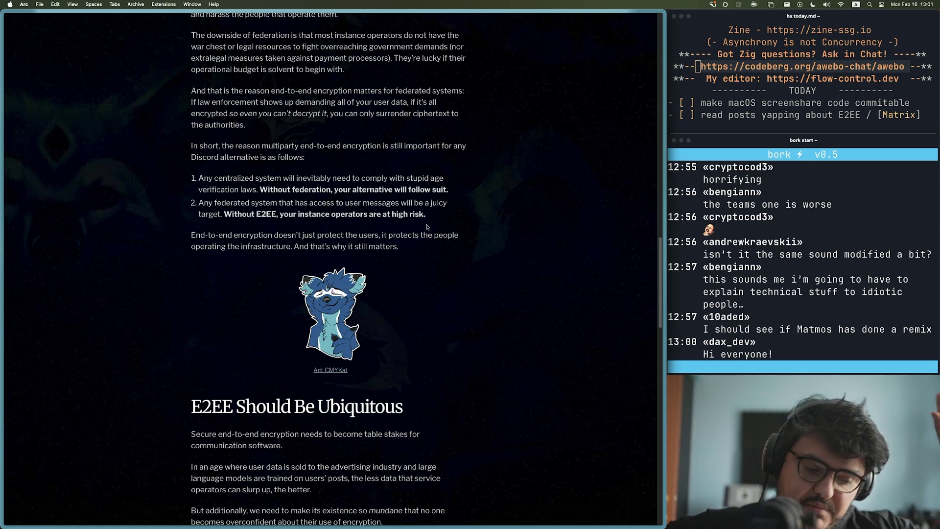
Step: Scroll up to 'Who's Saying No' and Cmd-click 'a second post' into a background tab
scroll(412, 261, up, 2)
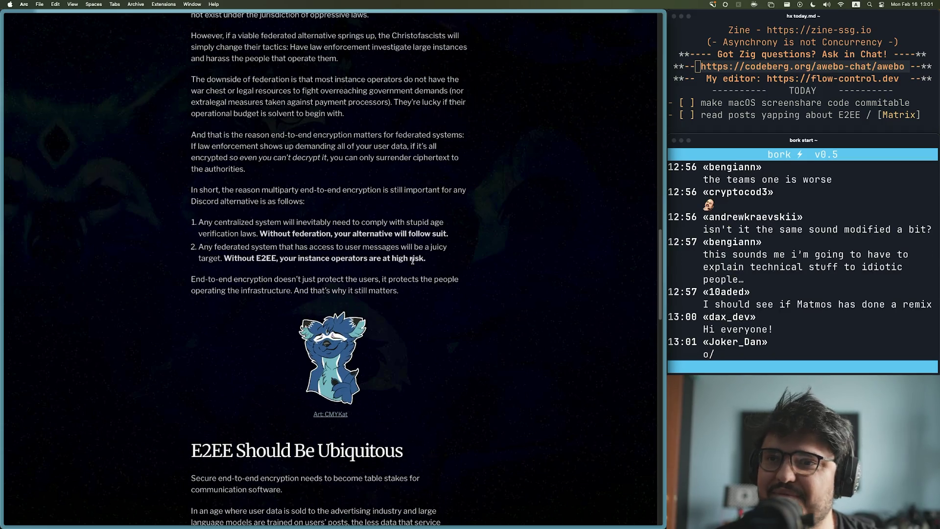
click(716, 318)
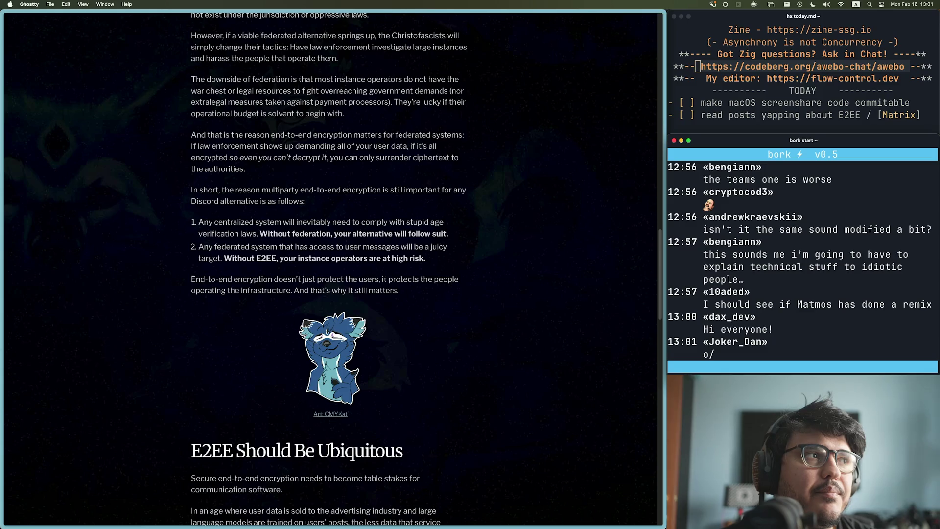
scroll(192, 261, up, 5)
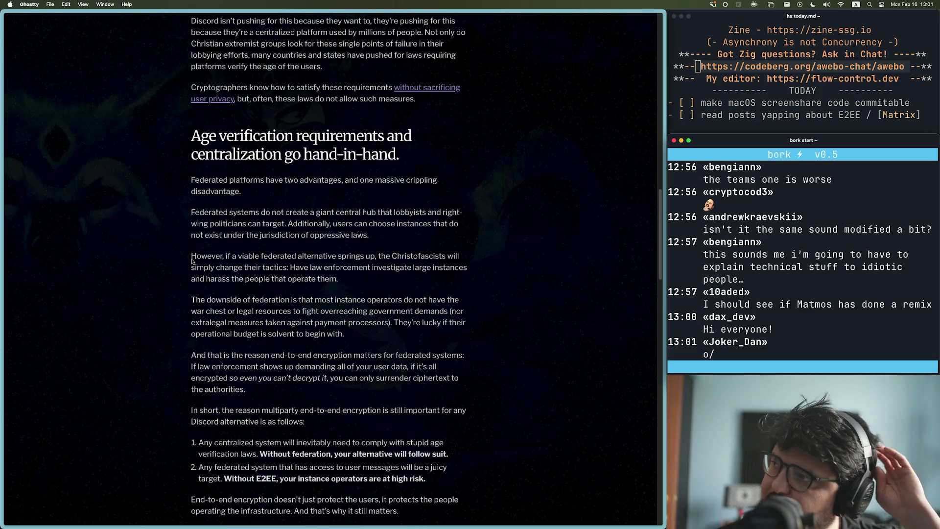
scroll(192, 261, down, 5)
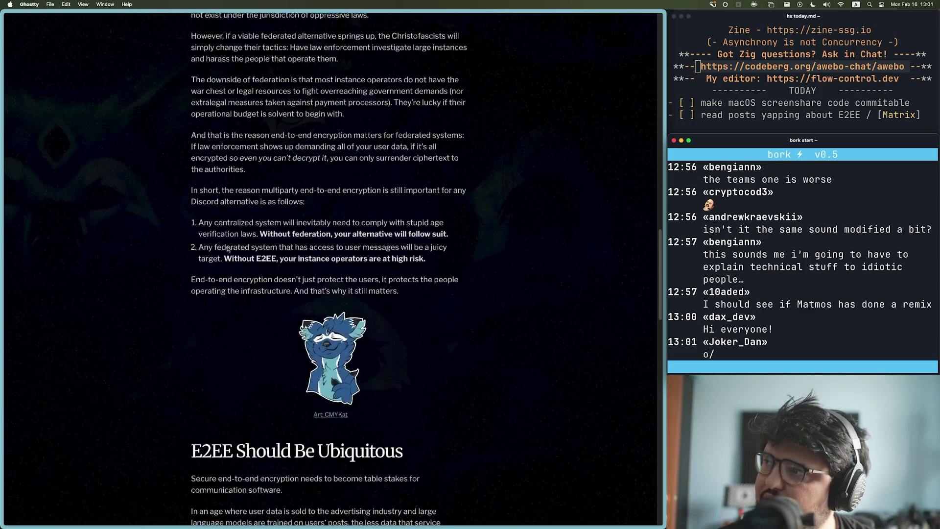
scroll(227, 251, up, 5)
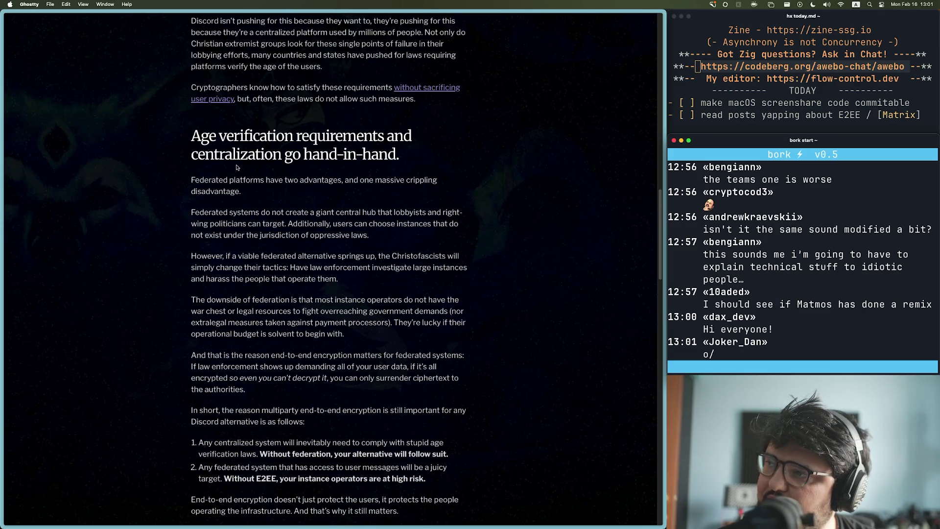
scroll(288, 246, up, 7)
scroll(287, 246, up, 5)
scroll(265, 206, down, 9)
scroll(245, 167, up, 5)
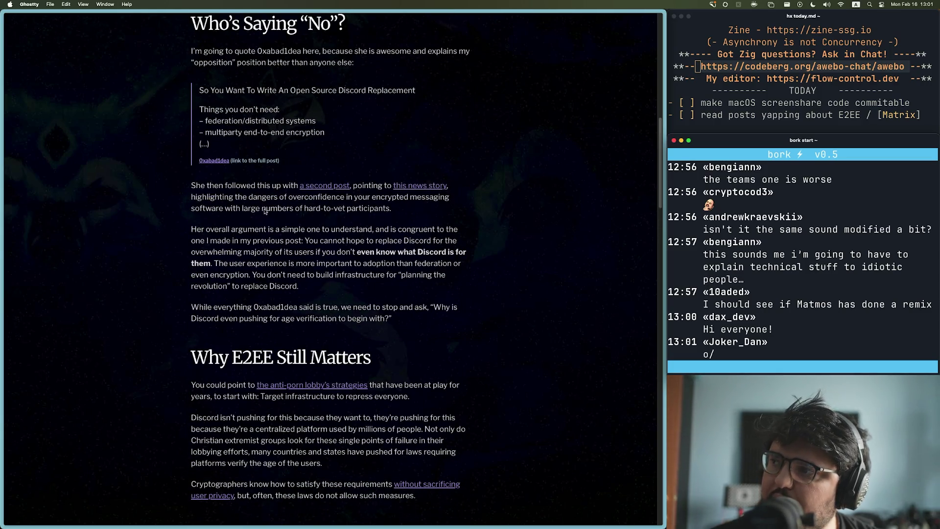
super+click(323, 190)
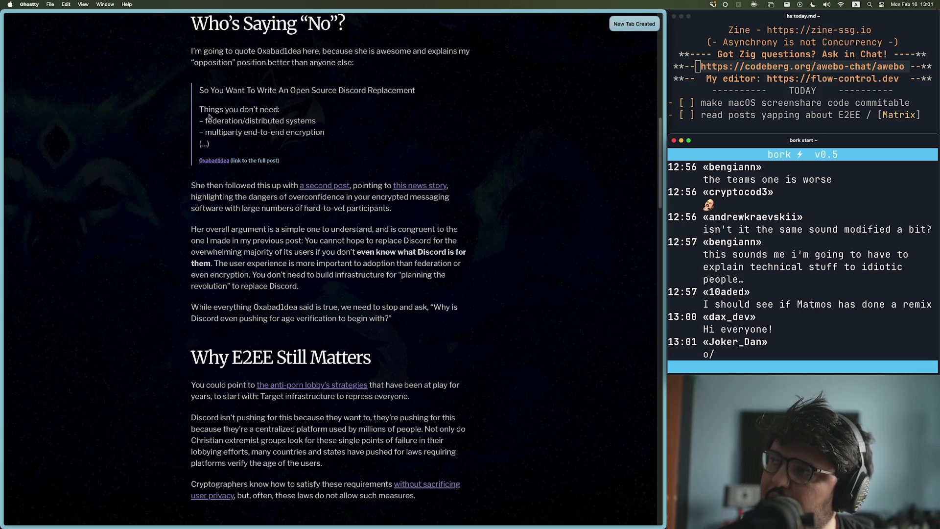
click(20, 233)
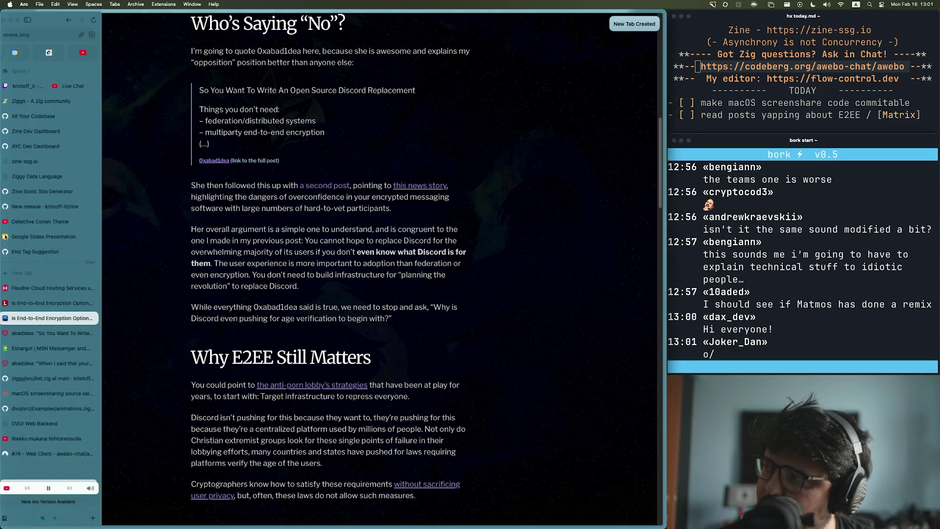
Step: Switch to the new infosec.exchange Mastodon post tab below the soatok blog tab
mouse_move(2, 235)
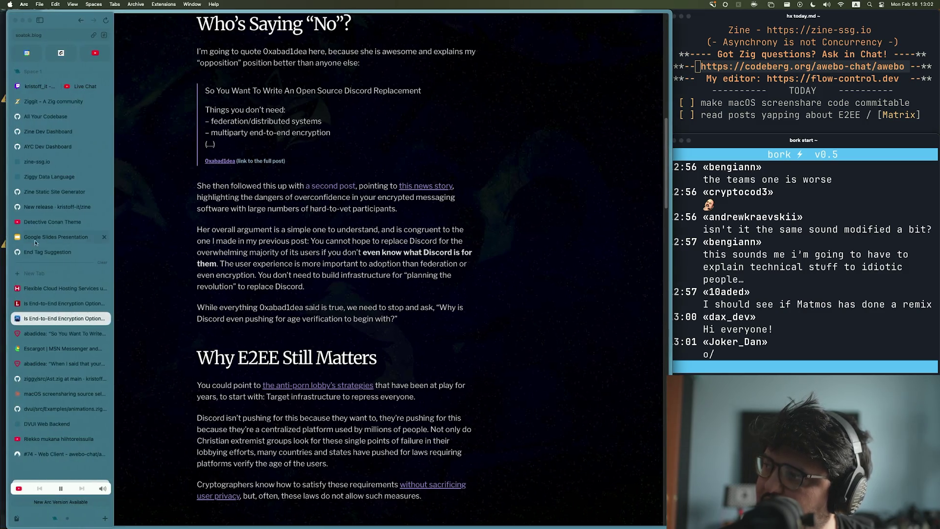
click(51, 334)
mouse_move(1, 282)
click(51, 318)
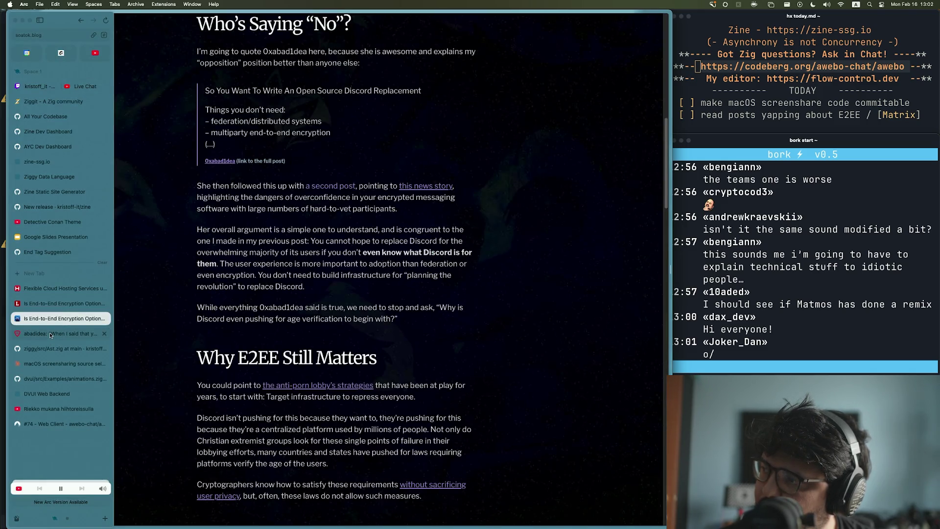
click(51, 335)
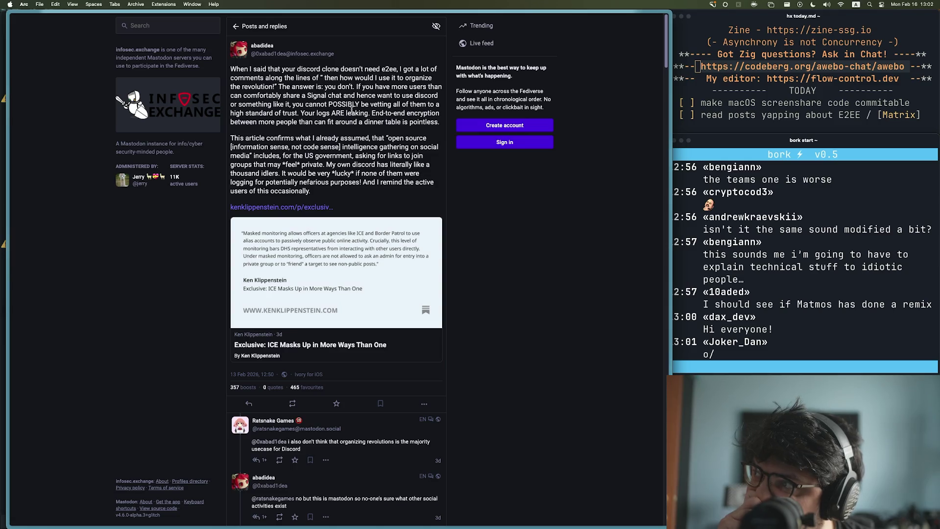
mouse_move(298, 114)
mouse_down()
mouse_move(264, 104)
mouse_move(246, 62)
mouse_up()
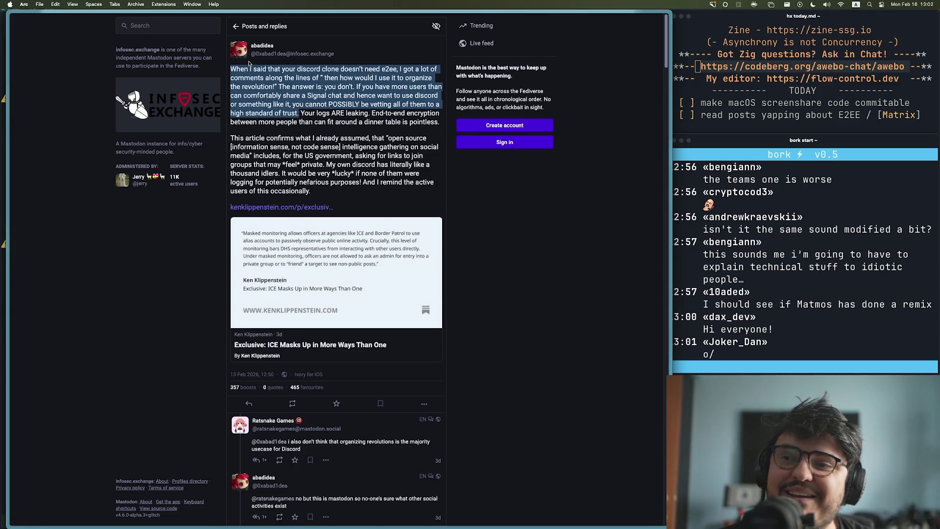
click(309, 129)
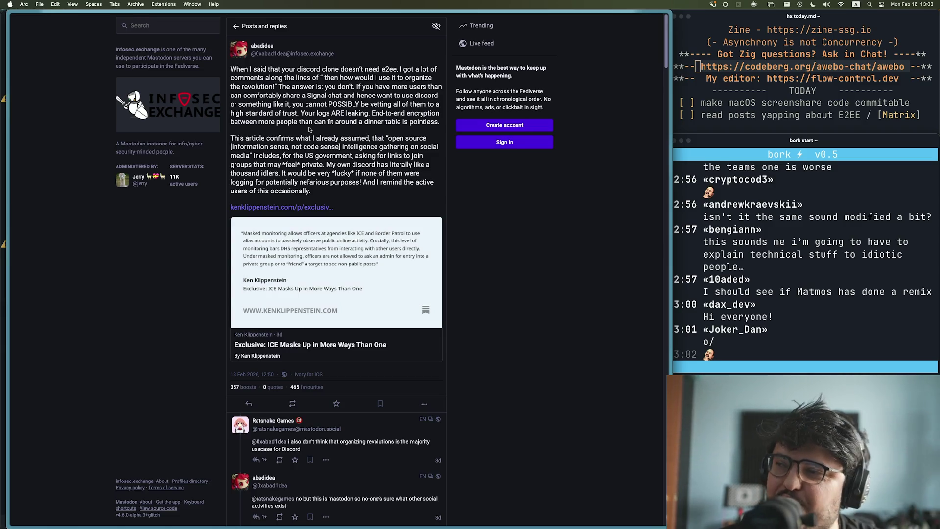
mouse_move(324, 196)
mouse_down()
mouse_move(246, 128)
mouse_move(375, 202)
mouse_up()
click(262, 143)
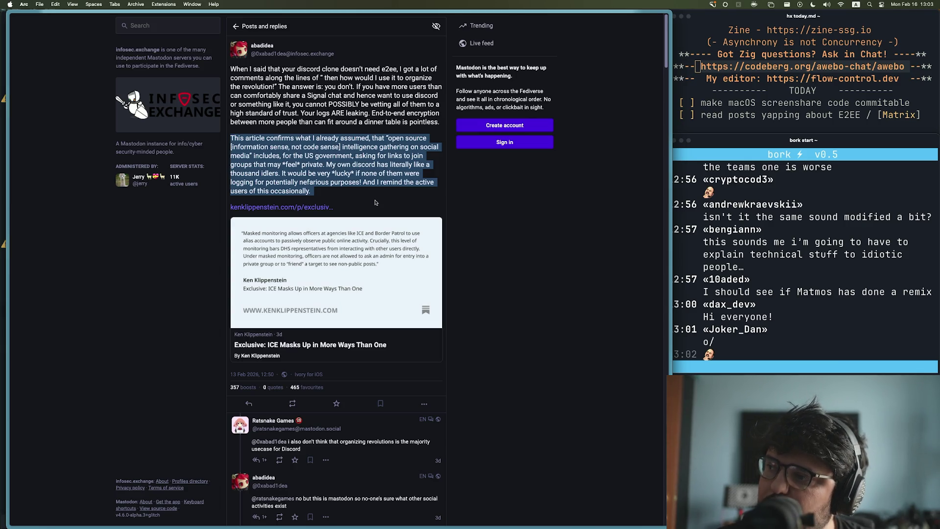
scroll(475, 221, down, 2)
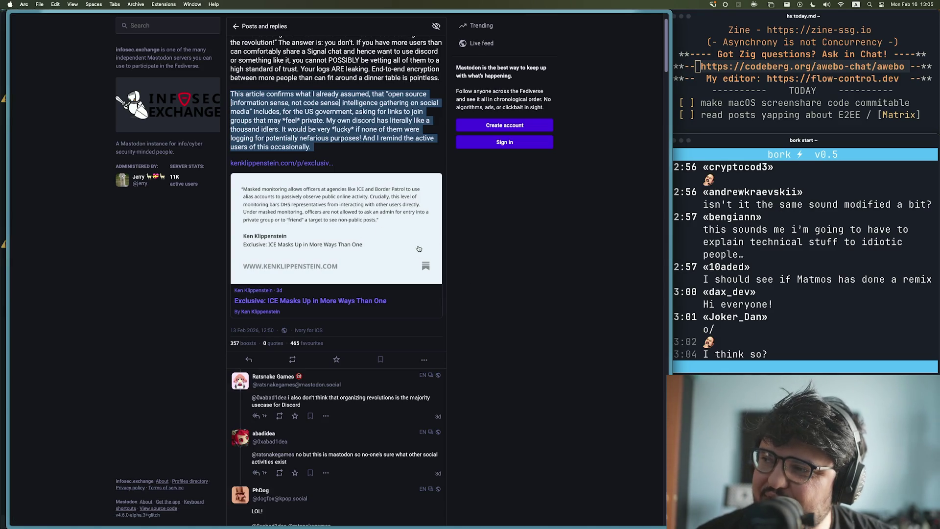
scroll(391, 270, down, 5)
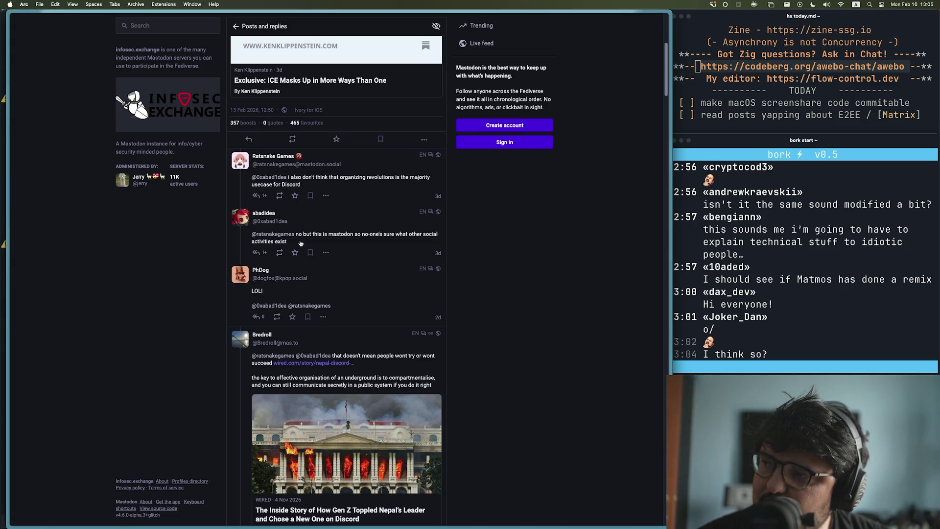
scroll(300, 244, down, 5)
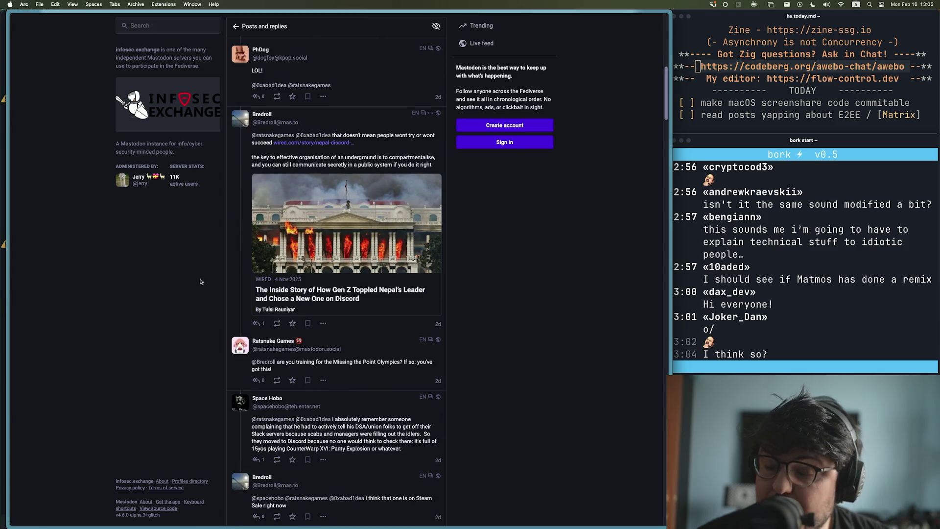
mouse_move(9, 338)
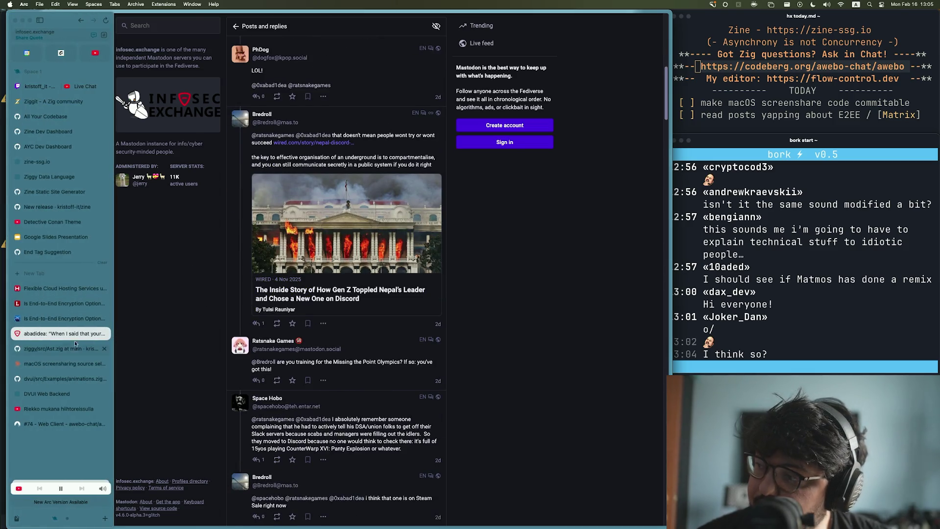
Step: Return to the soatok E2EE article and briefly highlight the sentence about user experience mattering more
click(64, 318)
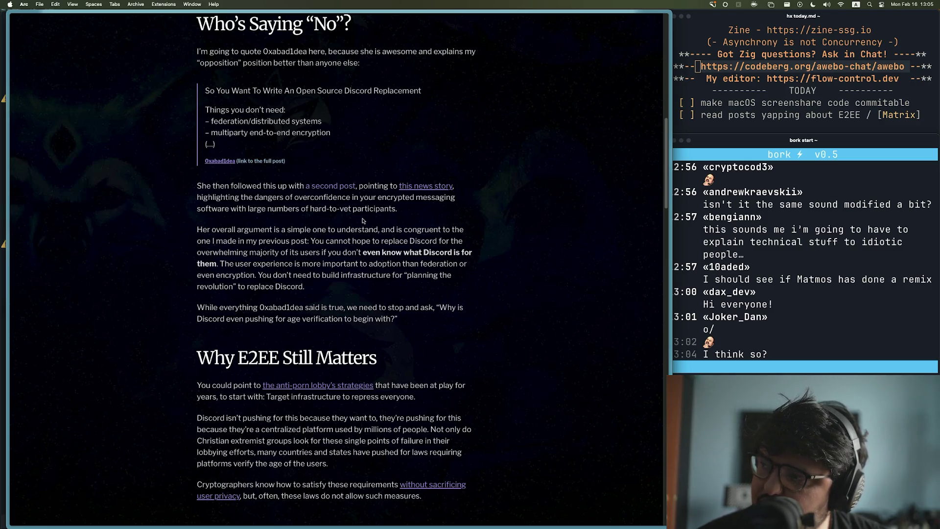
scroll(226, 243, down, 2)
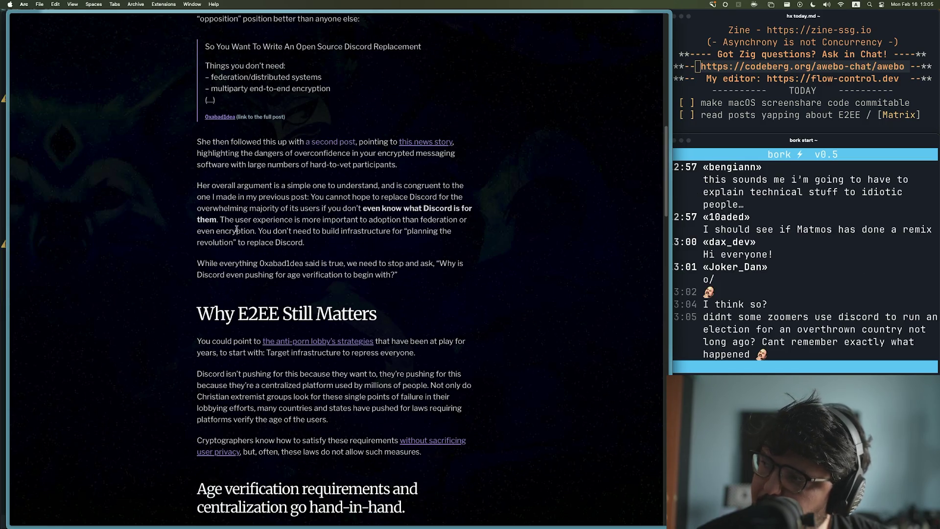
drag(219, 219, 325, 249)
click(335, 252)
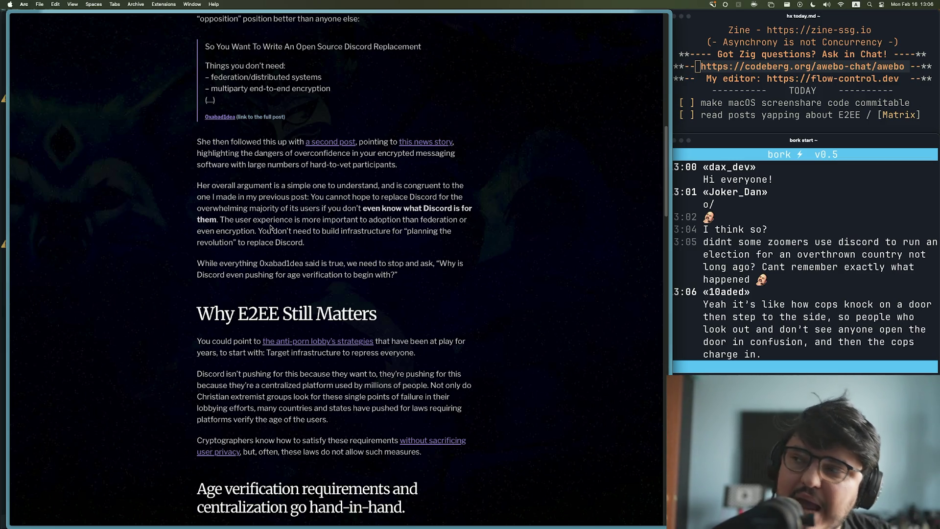
mouse_move(420, 219)
mouse_down()
mouse_move(208, 230)
mouse_move(254, 231)
mouse_up()
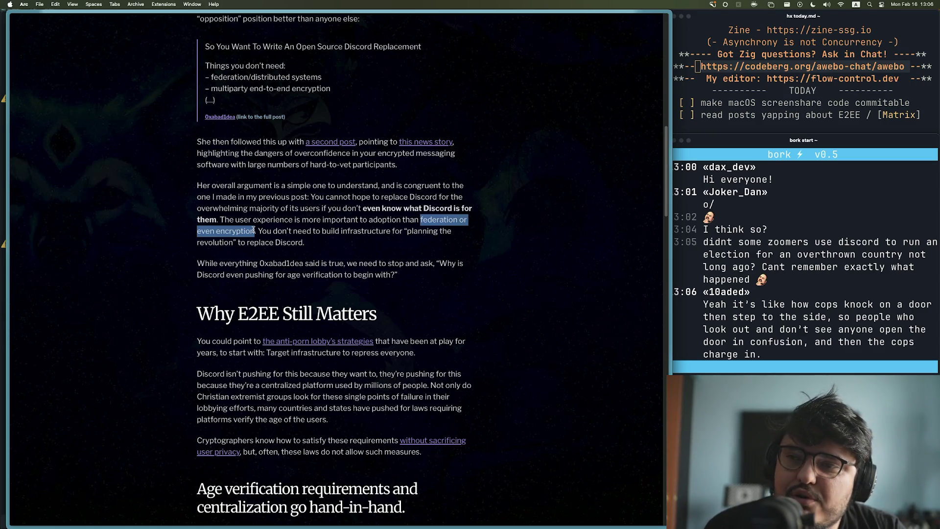
click(286, 252)
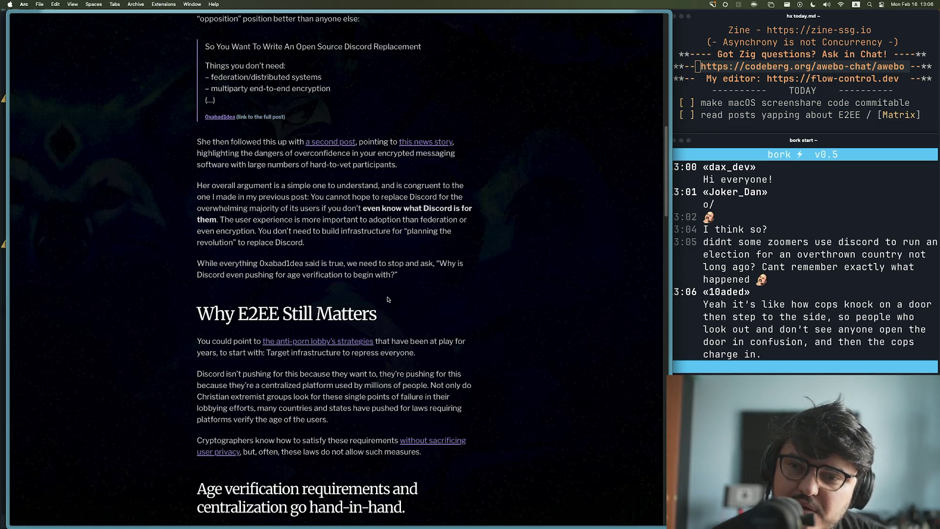
scroll(405, 305, down, 2)
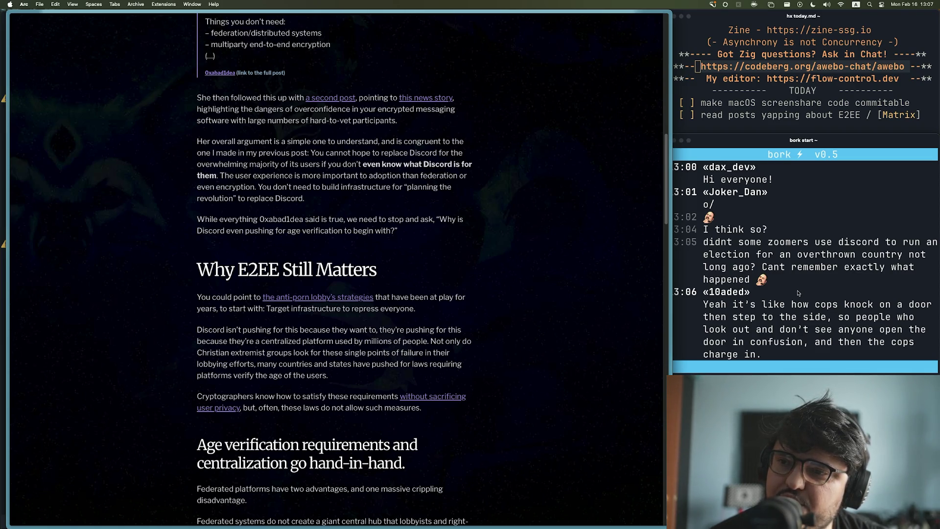
scroll(358, 311, down, 3)
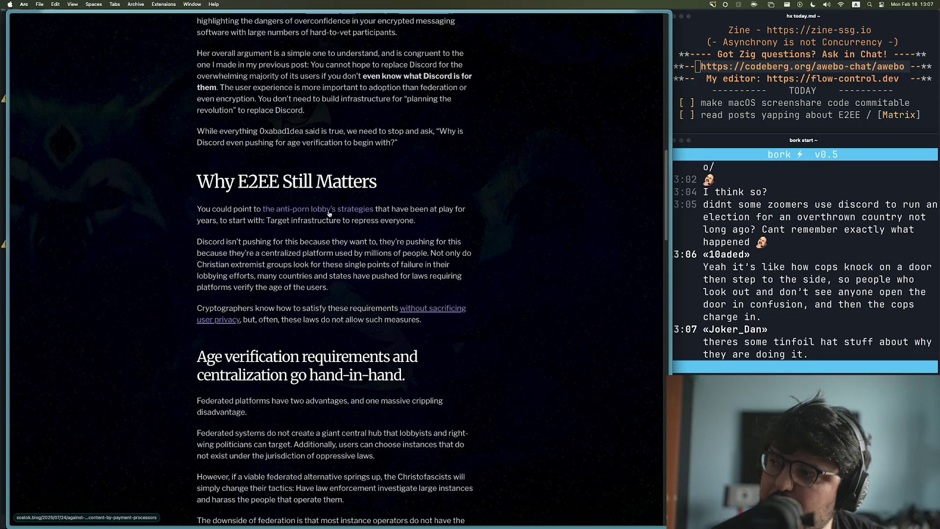
mouse_move(375, 212)
mouse_down()
mouse_move(465, 224)
mouse_move(208, 231)
mouse_move(261, 224)
mouse_up()
Step: Open the anti-porn lobby strategies link, view and close the Against the Censorship tab
click(300, 230)
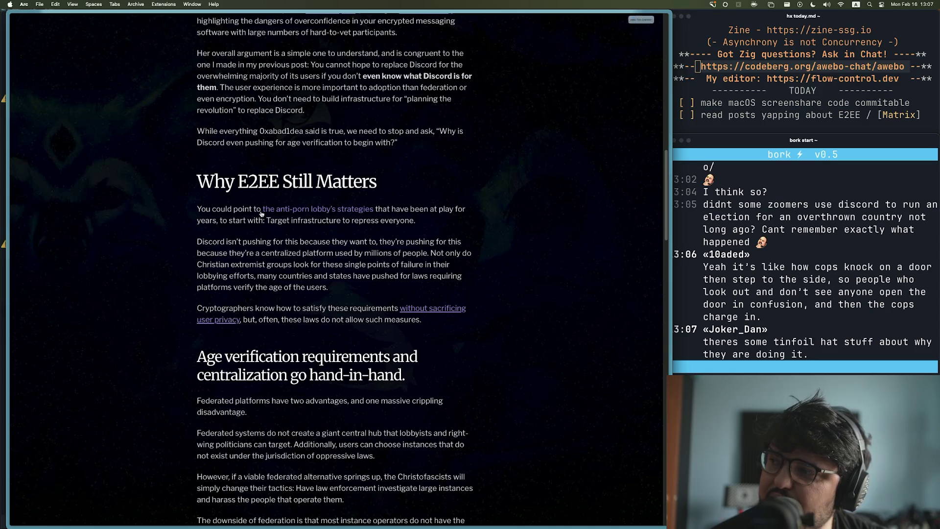
super+click(274, 214)
mouse_move(6, 333)
click(47, 334)
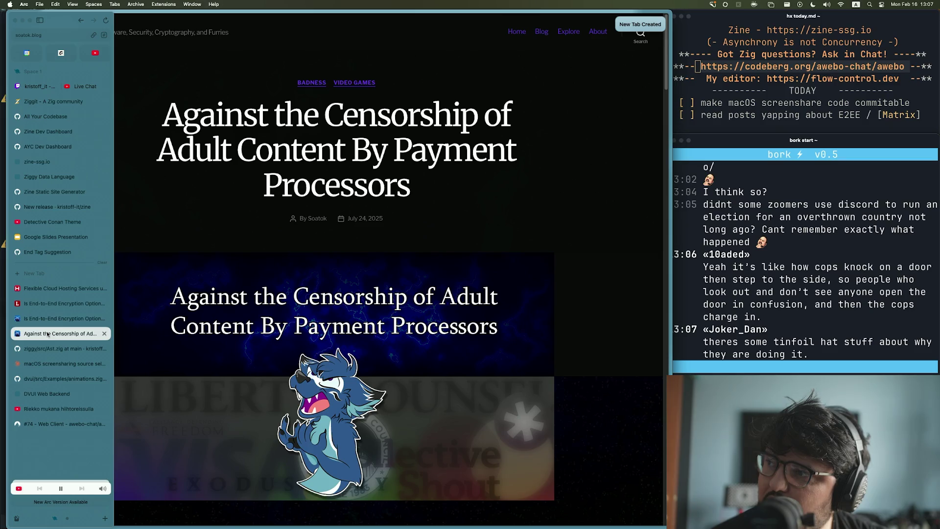
click(104, 334)
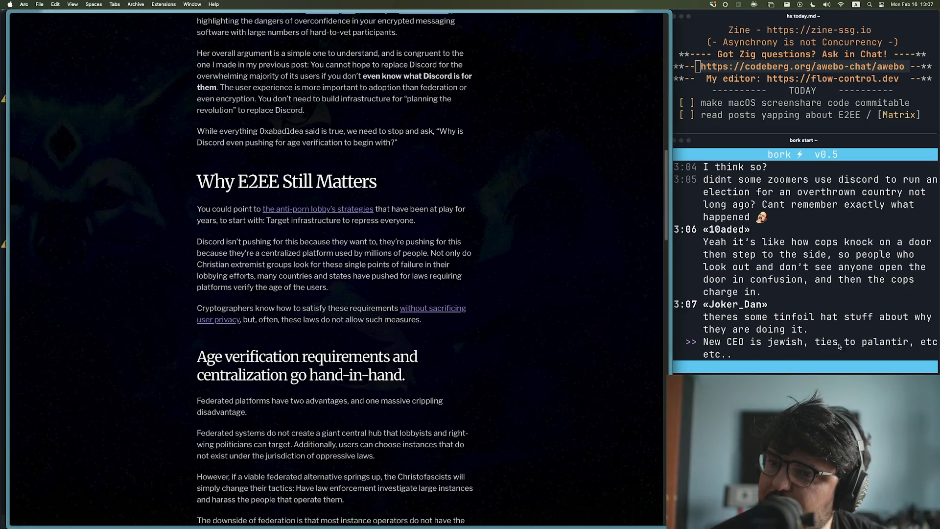
click(809, 348)
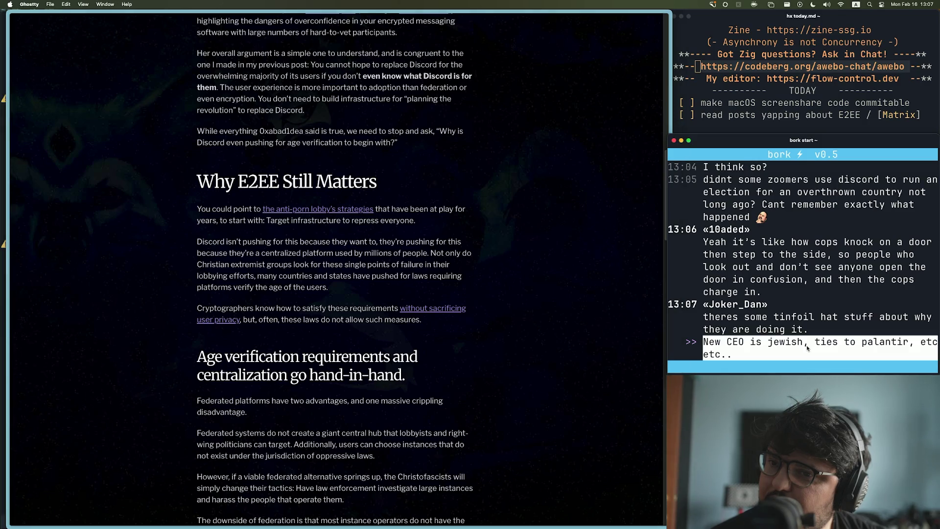
click(254, 287)
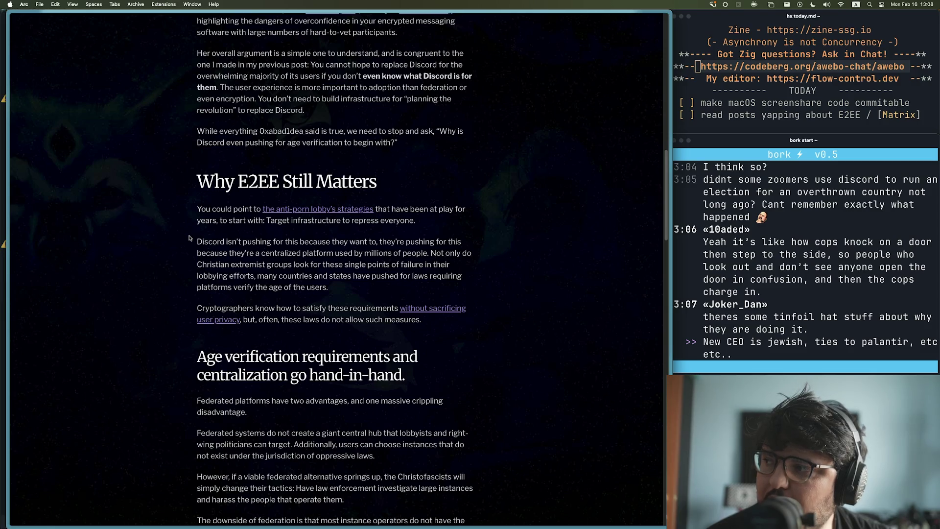
Step: Highlight the paragraph beginning 'Discord isn't pushing', then clear the selection
drag(195, 242, 379, 243)
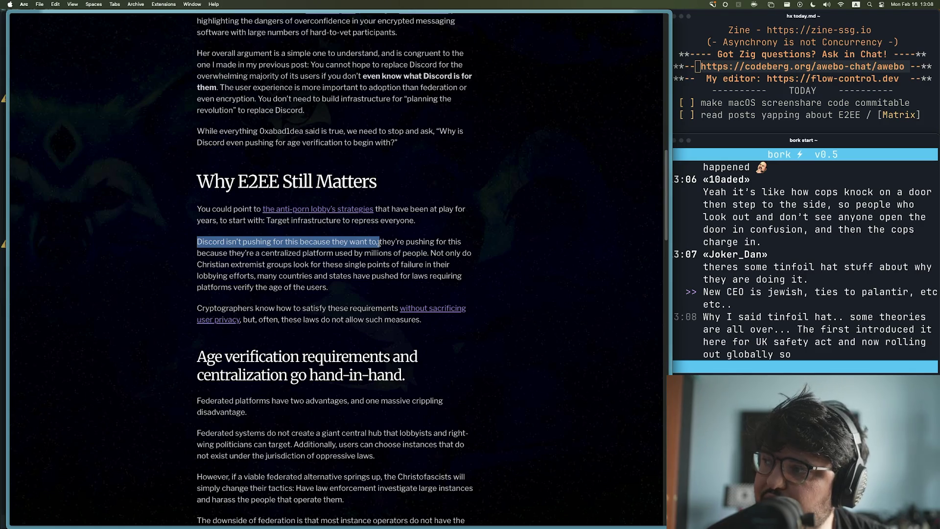
mouse_move(379, 244)
mouse_down()
mouse_move(436, 264)
mouse_move(431, 253)
mouse_move(361, 252)
mouse_move(262, 264)
mouse_move(462, 275)
mouse_move(256, 273)
mouse_up()
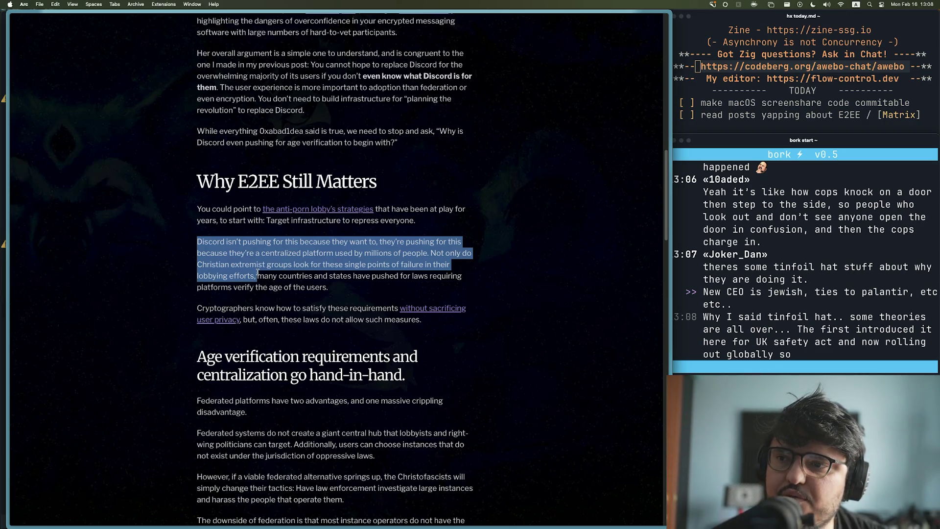
drag(258, 272, 258, 271)
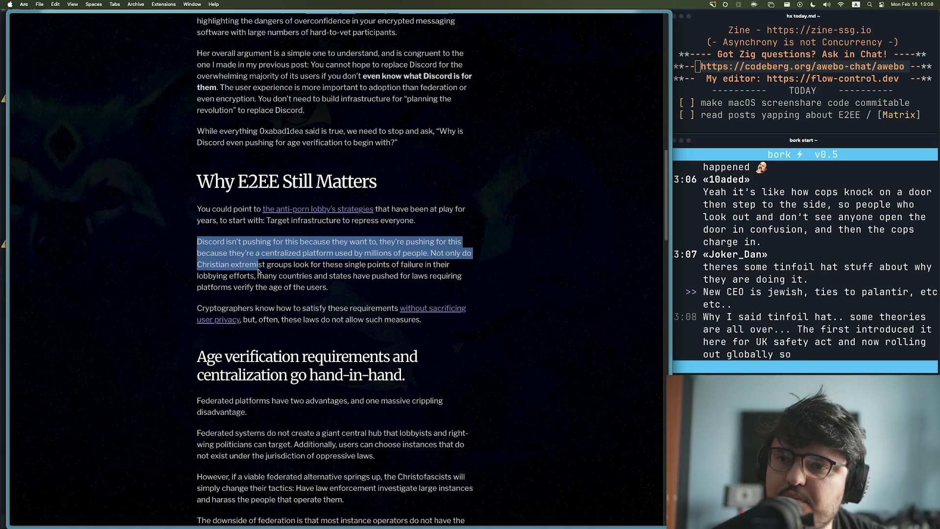
drag(259, 269, 392, 300)
click(621, 307)
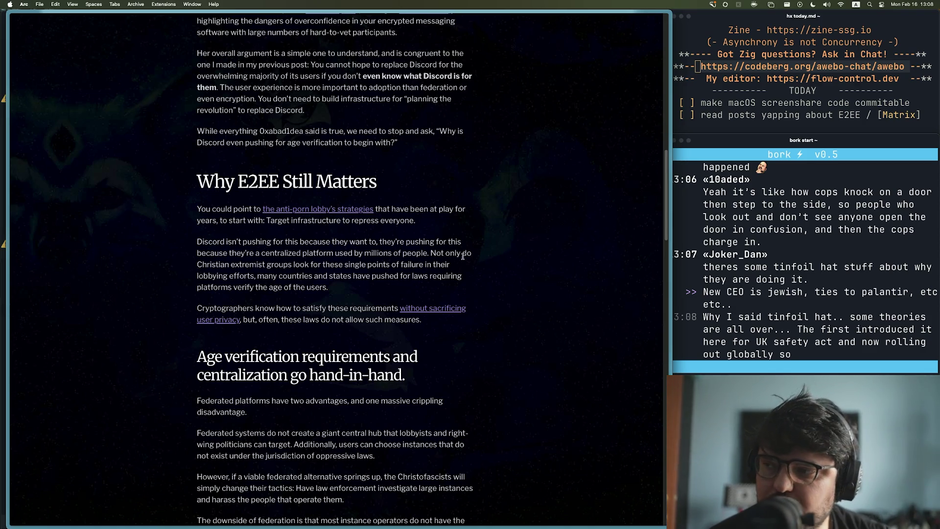
Step: Read further down and open the 'without sacrificing user privacy' link in a new tab
scroll(333, 287, down, 2)
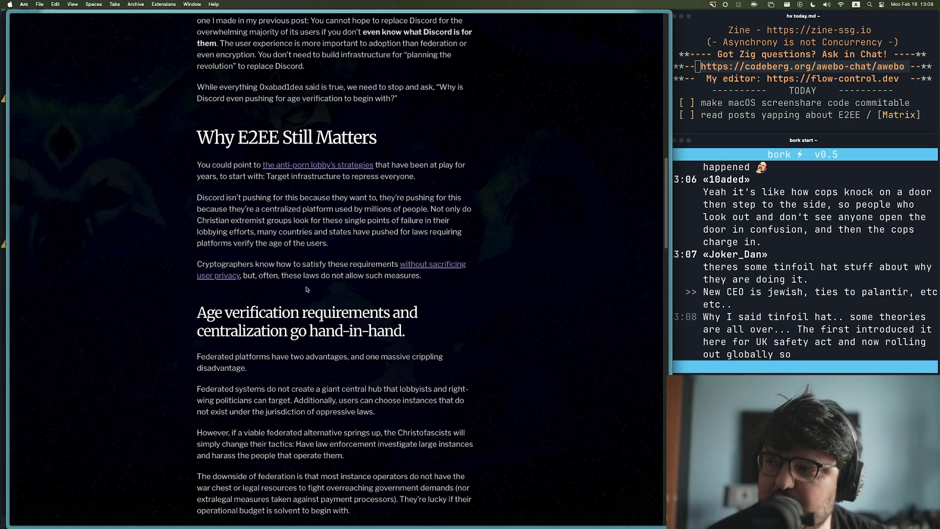
drag(198, 198, 390, 240)
click(382, 245)
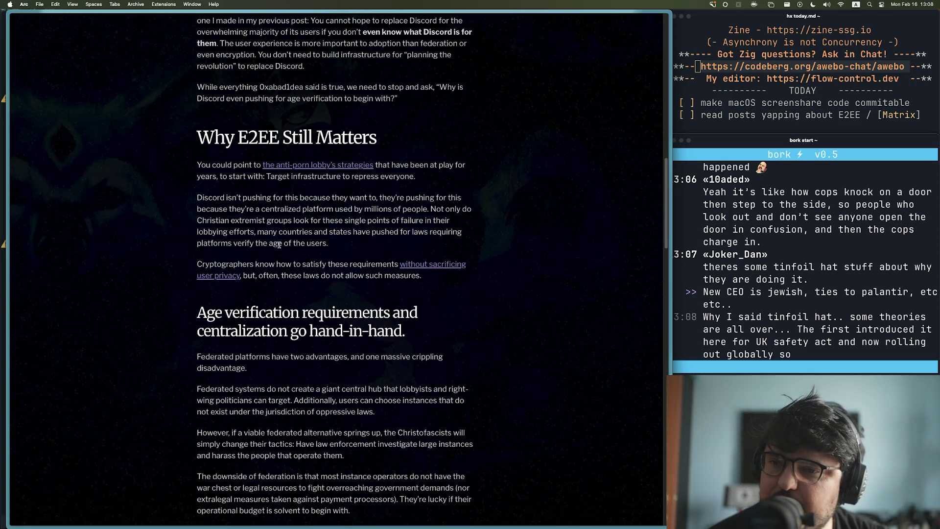
scroll(265, 255, down, 2)
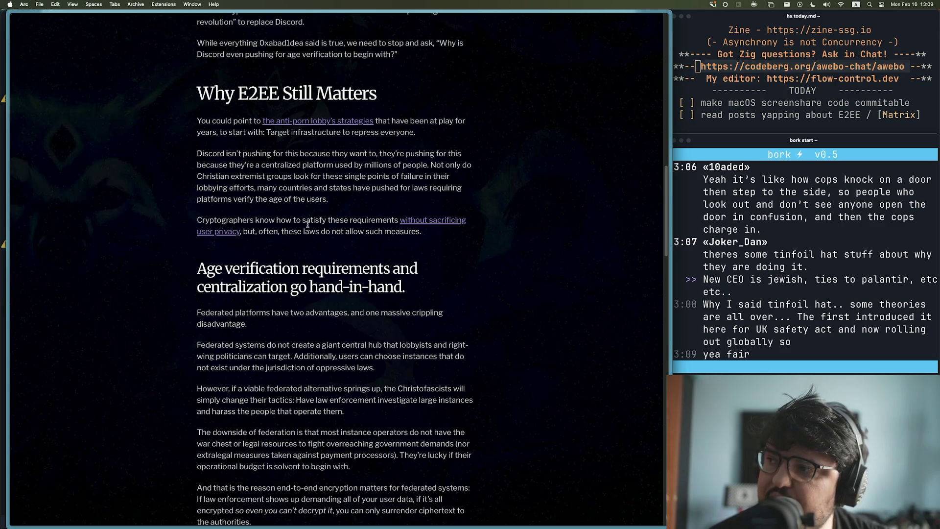
super+click(223, 233)
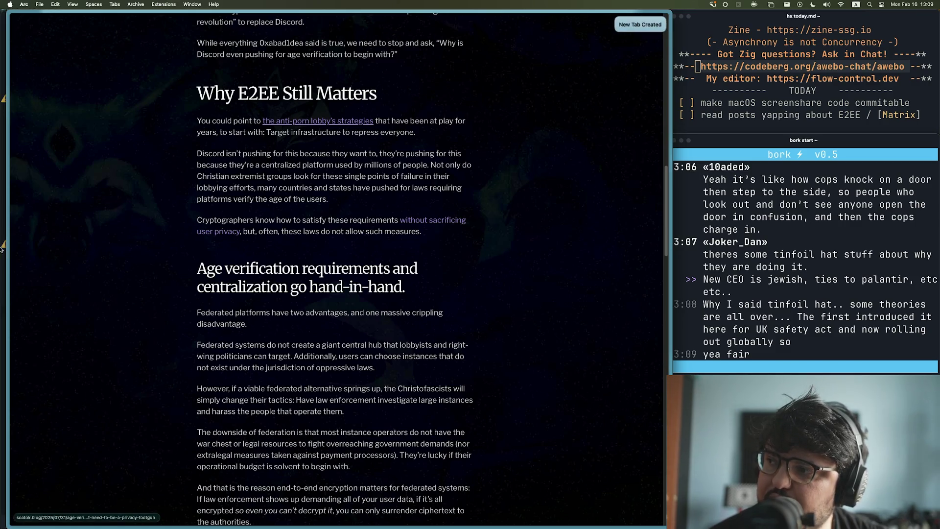
Step: Switch to the Age Verification Privacy Footgun tab and start scrolling through it
mouse_move(1, 251)
click(54, 334)
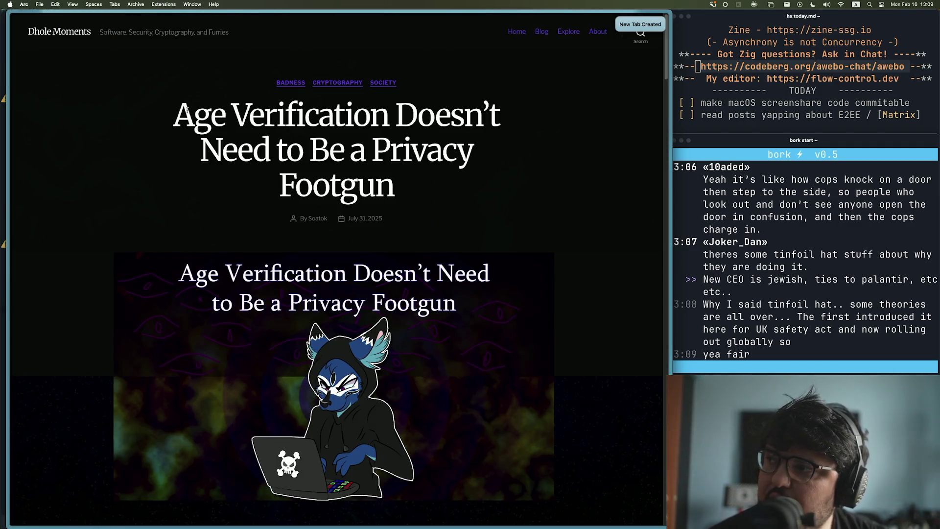
scroll(217, 217, down, 5)
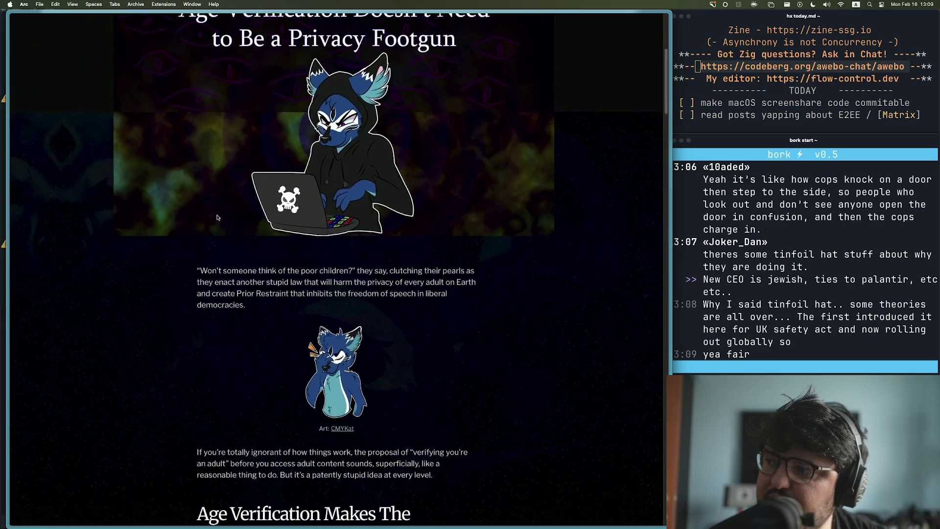
scroll(218, 218, down, 8)
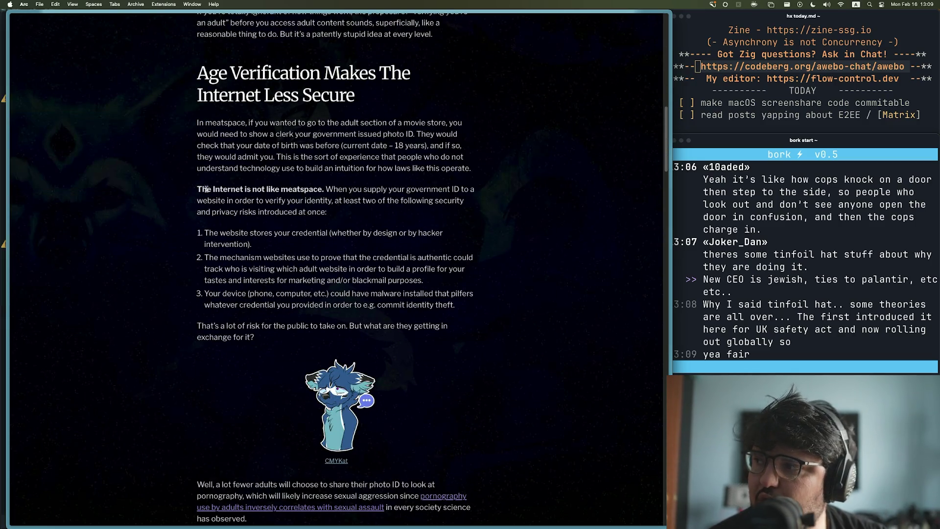
scroll(201, 196, up, 1)
scroll(197, 198, up, 2)
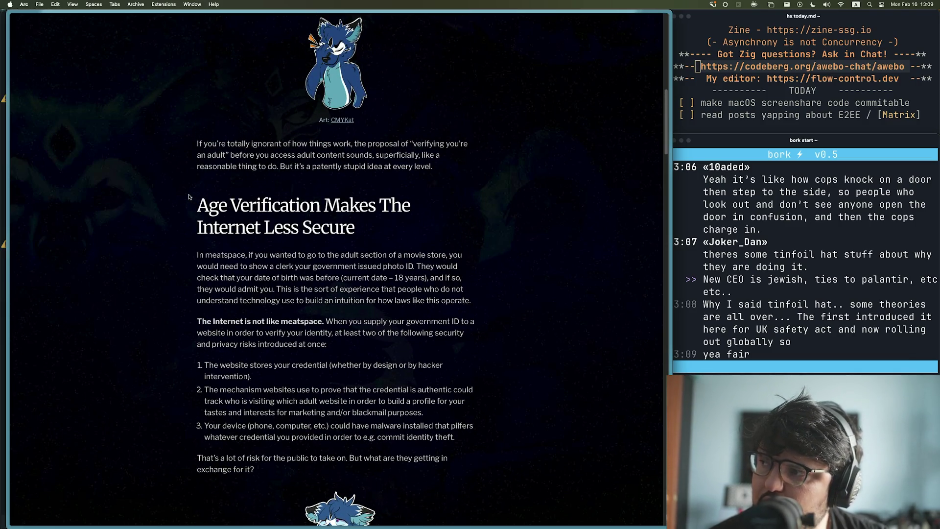
scroll(188, 193, down, 2)
scroll(185, 191, down, 13)
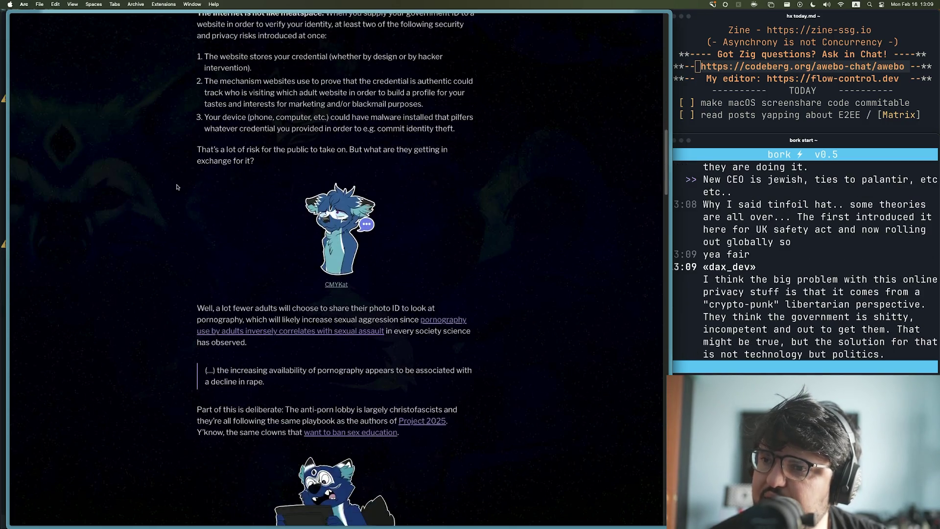
scroll(183, 190, down, 9)
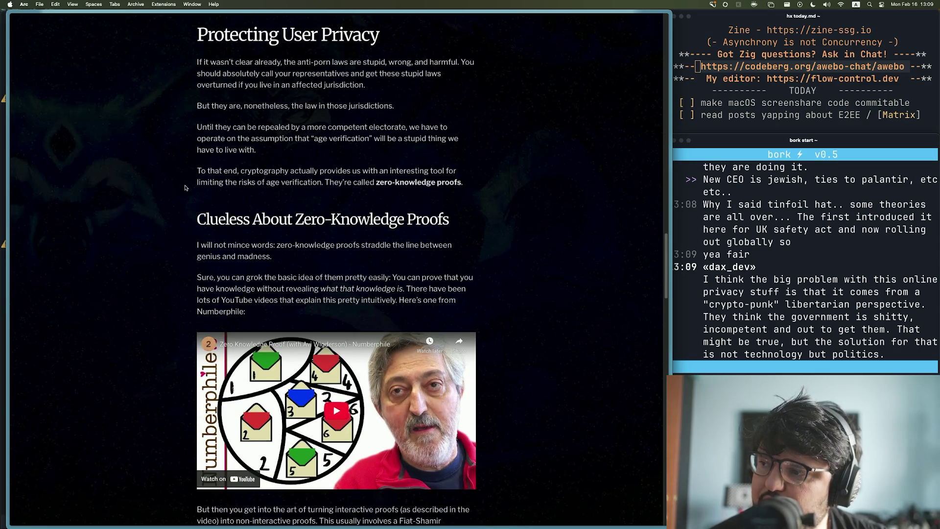
Step: Read past 'Consider PrivacyPass' to Closing Thoughts and highlight the porn-addiction aside
scroll(187, 191, down, 8)
scroll(194, 215, down, 10)
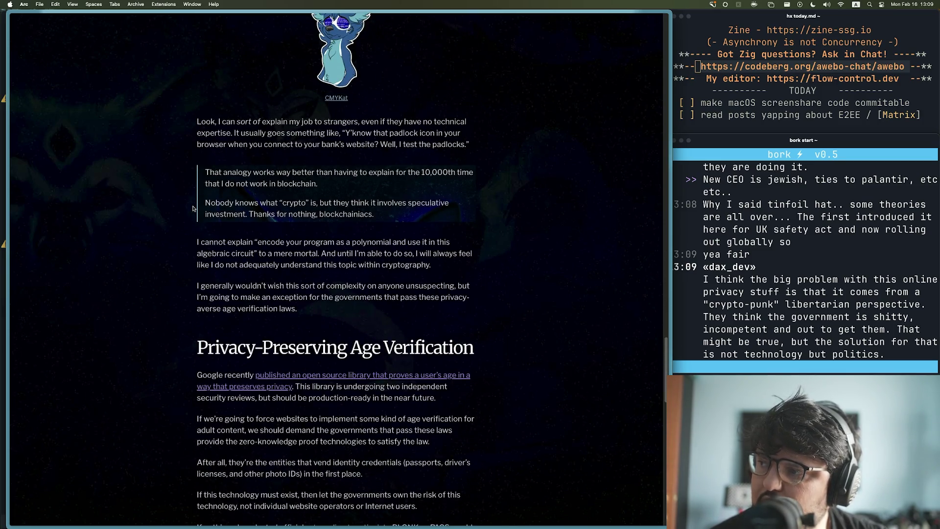
scroll(193, 208, down, 2)
scroll(193, 207, down, 4)
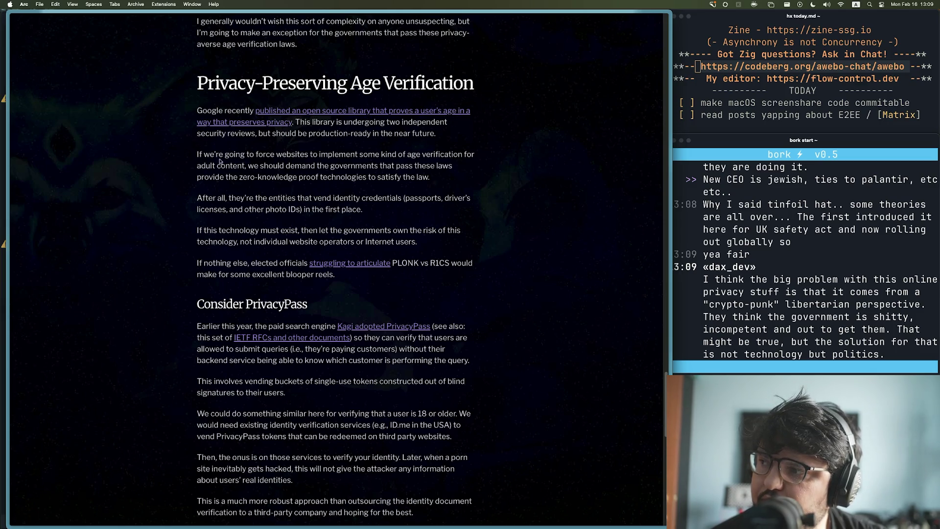
scroll(174, 192, down, 5)
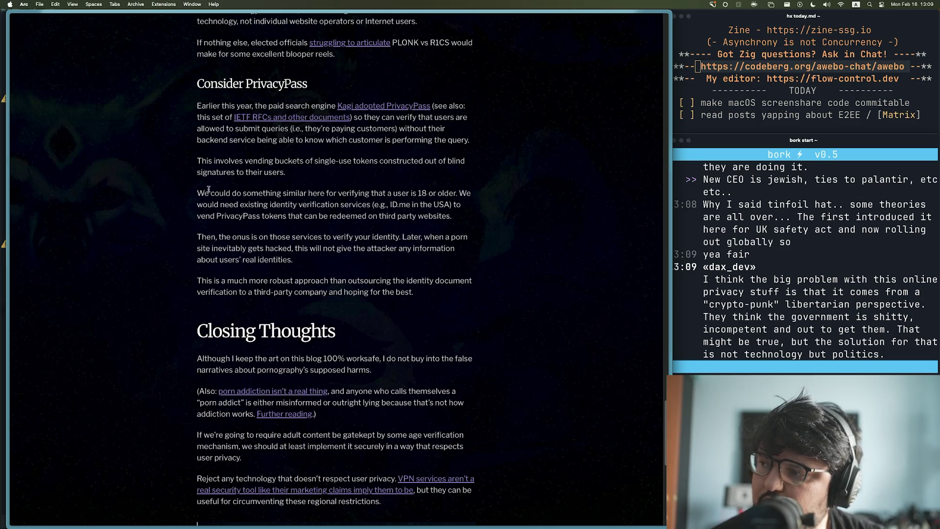
scroll(178, 189, down, 7)
scroll(152, 192, up, 5)
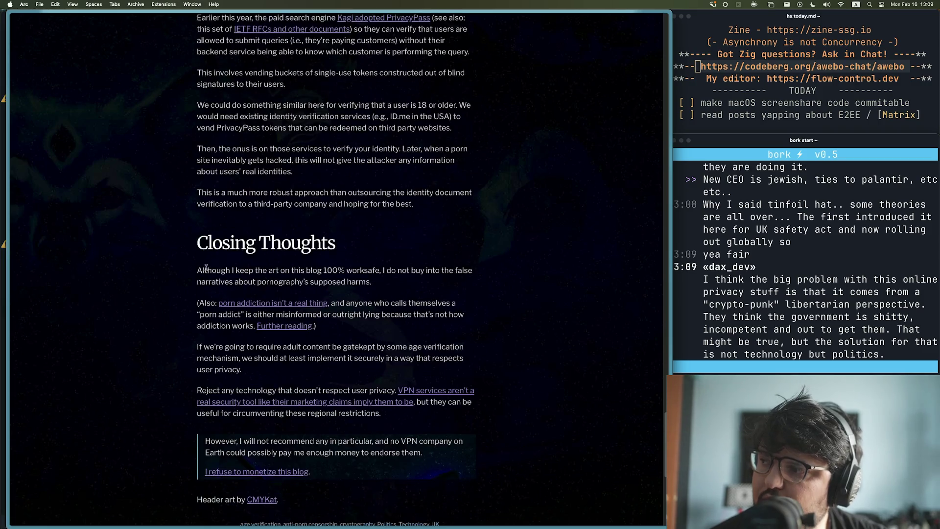
drag(196, 303, 387, 303)
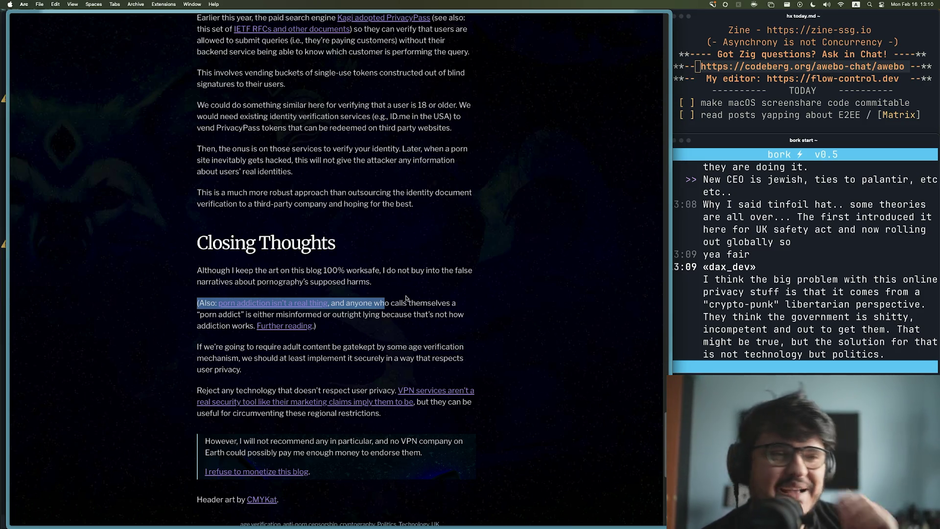
click(379, 289)
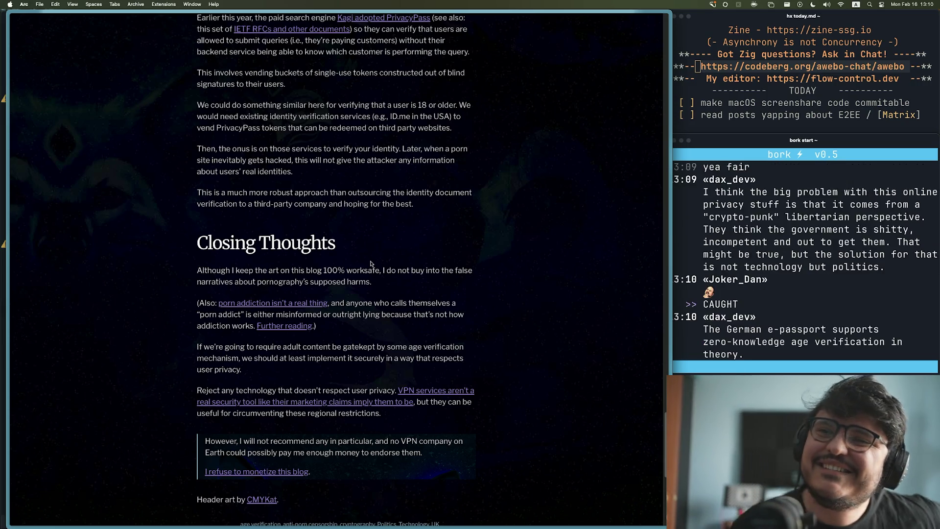
scroll(387, 249, up, 2)
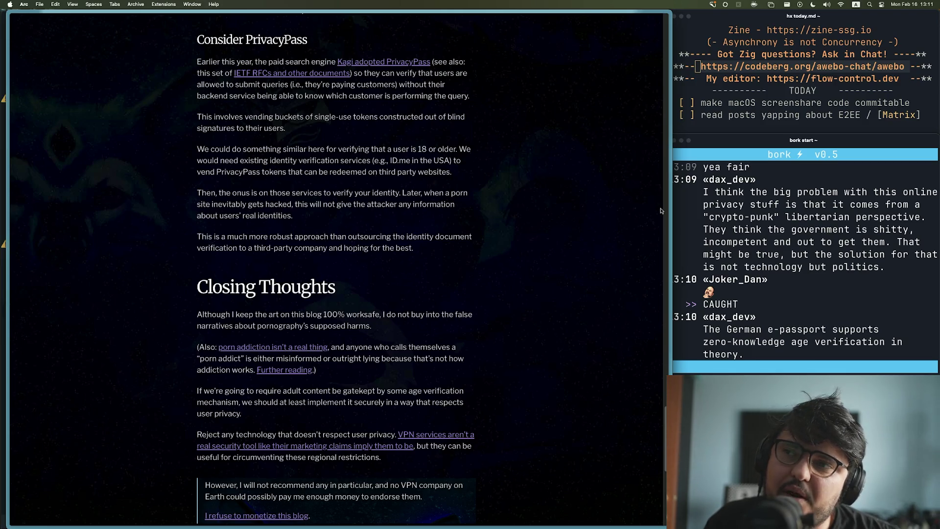
Step: Skim up and down through the rest of the age-verification post
scroll(398, 272, up, 5)
scroll(362, 261, up, 20)
scroll(366, 250, up, 20)
scroll(264, 252, up, 10)
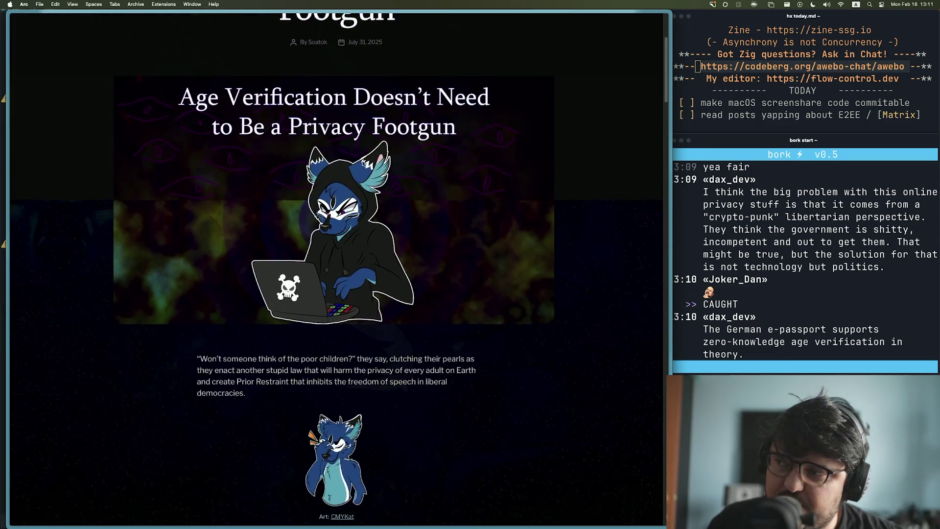
scroll(264, 252, down, 7)
scroll(264, 251, down, 5)
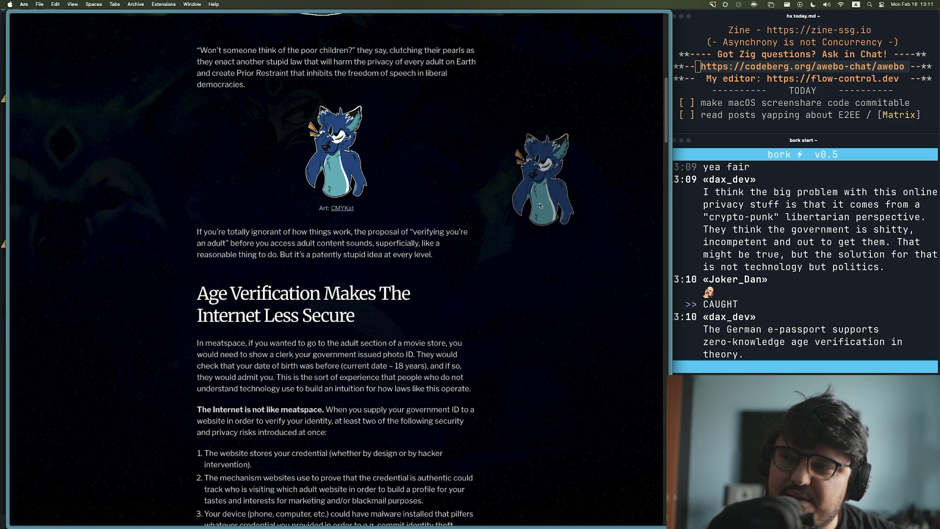
scroll(421, 386, down, 15)
scroll(421, 386, down, 20)
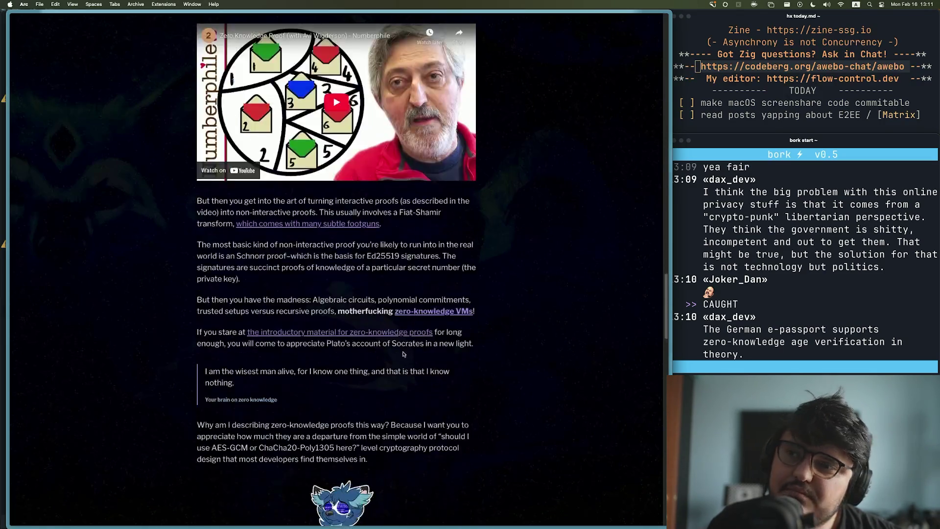
scroll(368, 341, up, 20)
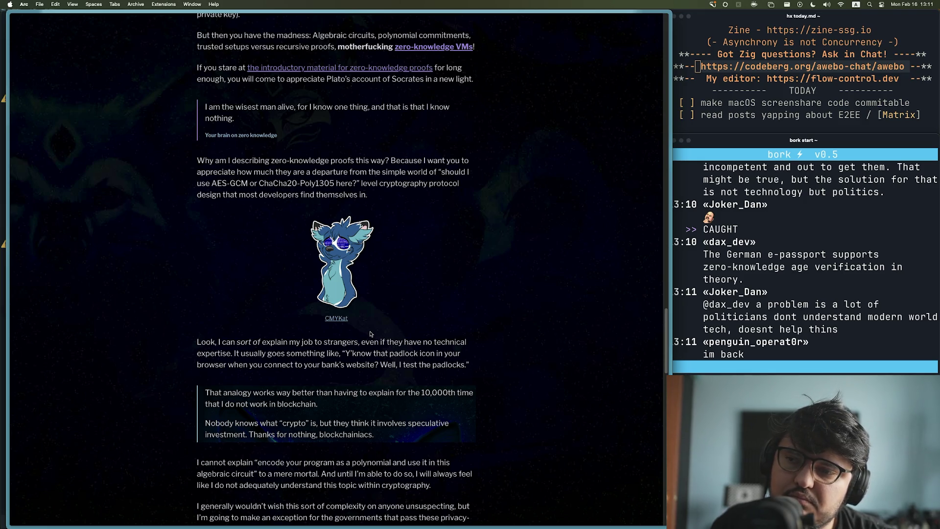
scroll(370, 334, down, 5)
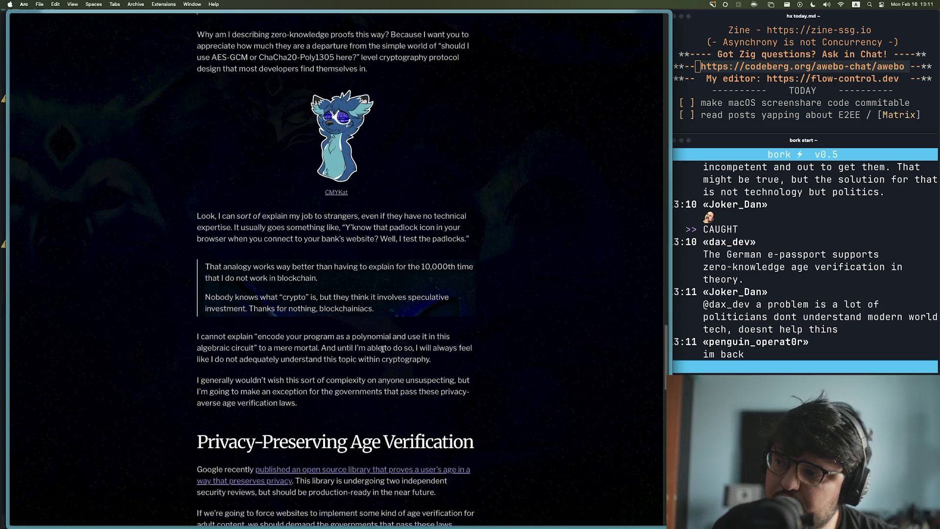
scroll(411, 305, down, 10)
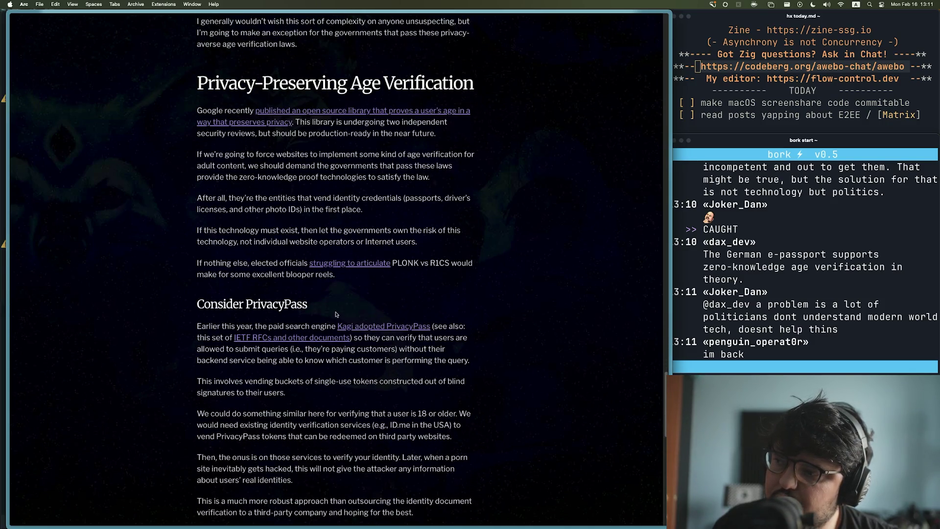
scroll(408, 294, down, 3)
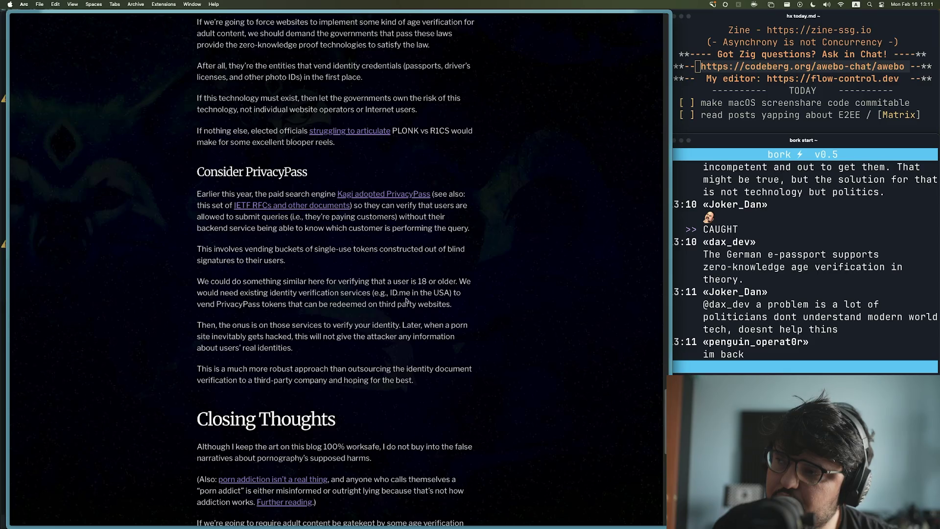
scroll(357, 300, up, 3)
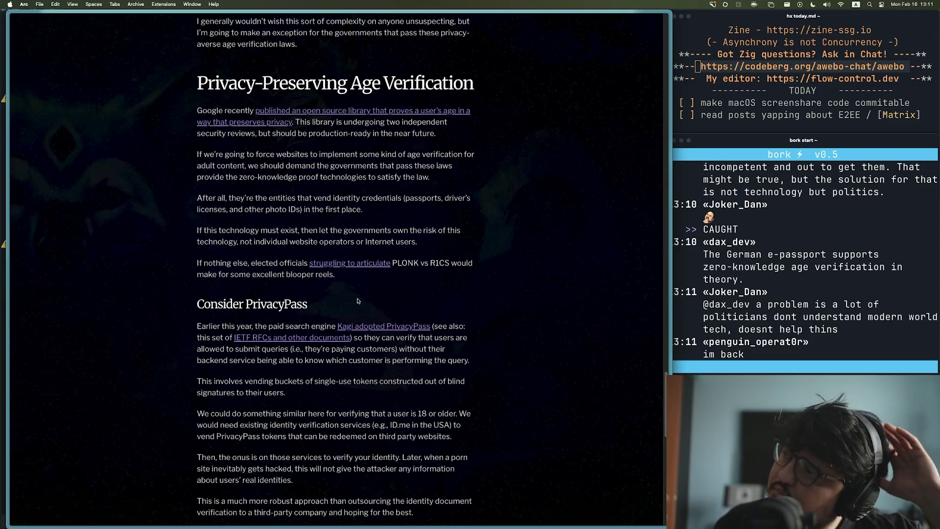
scroll(129, 214, down, 17)
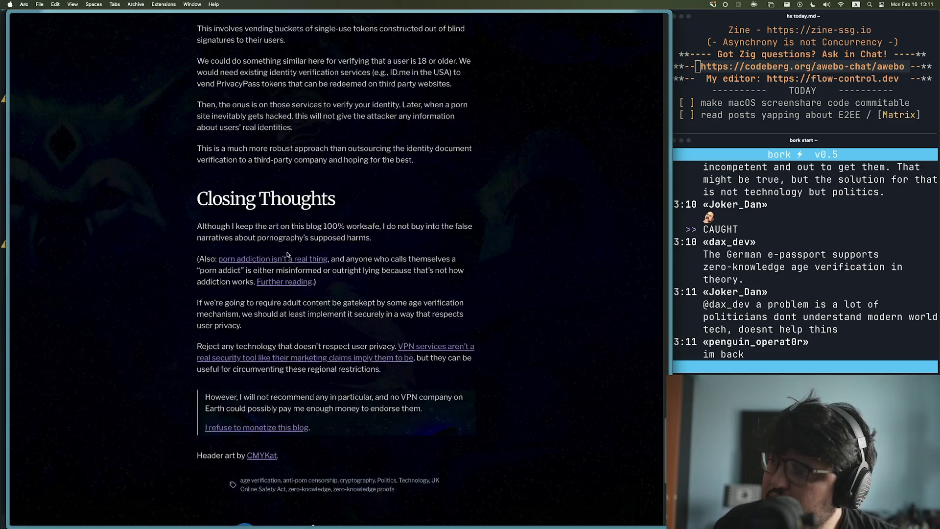
Step: Switch to the E2EE article and highlight its 'E2EE Should Be Ubiquitous' section
mouse_move(7, 336)
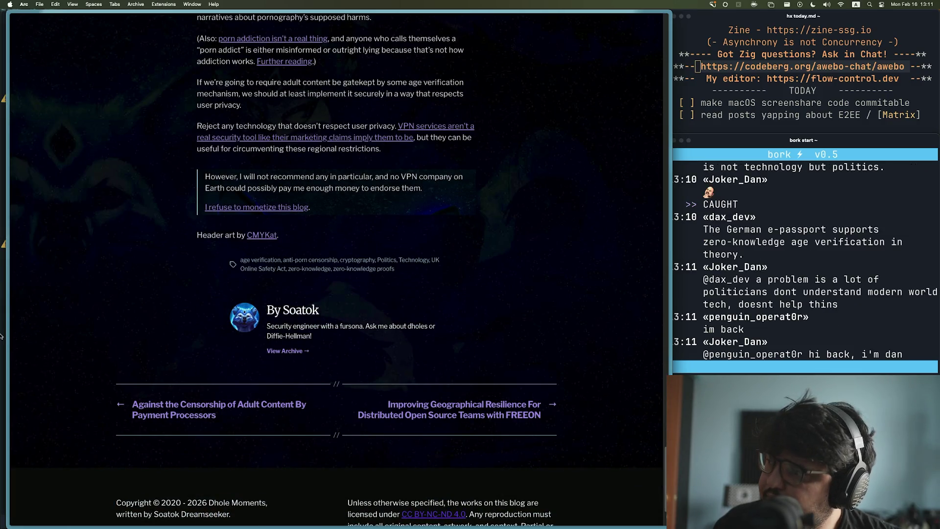
click(44, 318)
scroll(279, 305, down, 3)
scroll(278, 304, up, 2)
scroll(224, 264, down, 2)
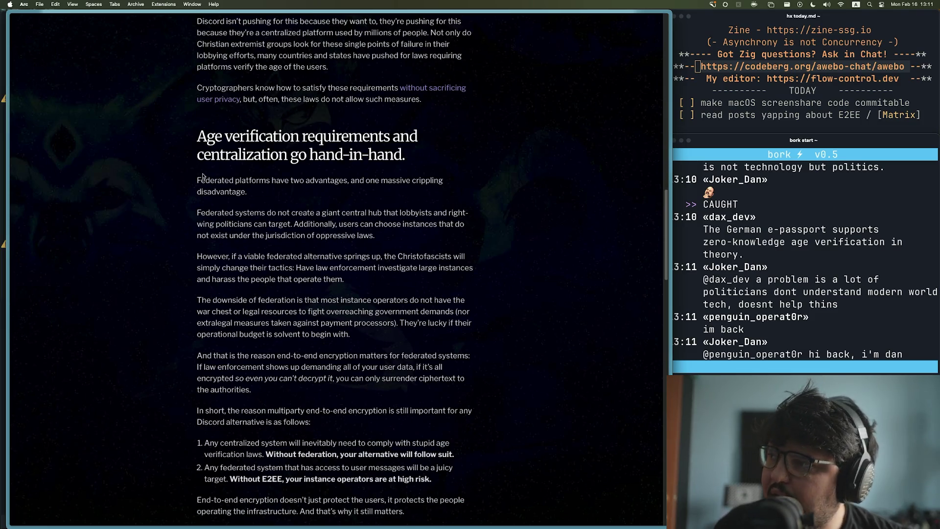
scroll(329, 199, down, 10)
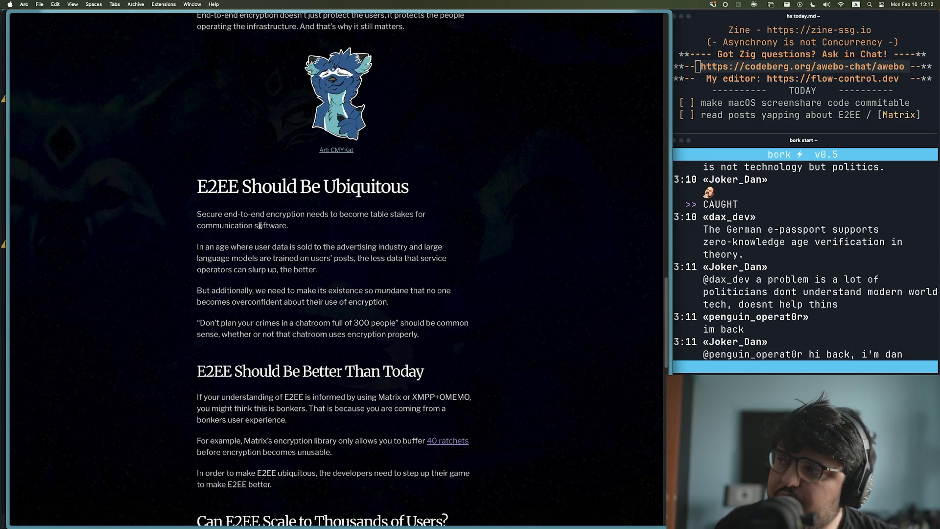
scroll(267, 237, up, 1)
mouse_move(174, 224)
mouse_down()
mouse_move(444, 228)
mouse_move(431, 269)
mouse_move(324, 362)
mouse_move(439, 425)
mouse_move(486, 418)
mouse_up()
scroll(324, 363, up, 1)
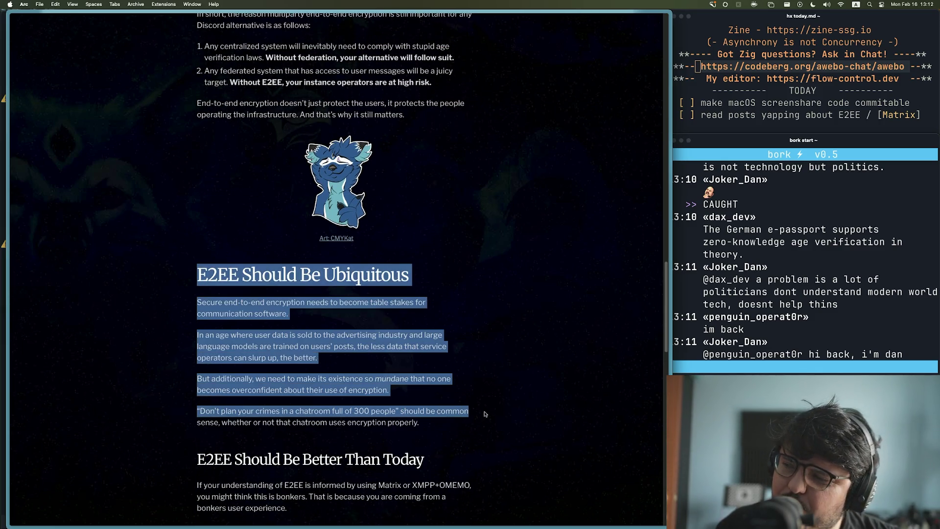
click(312, 323)
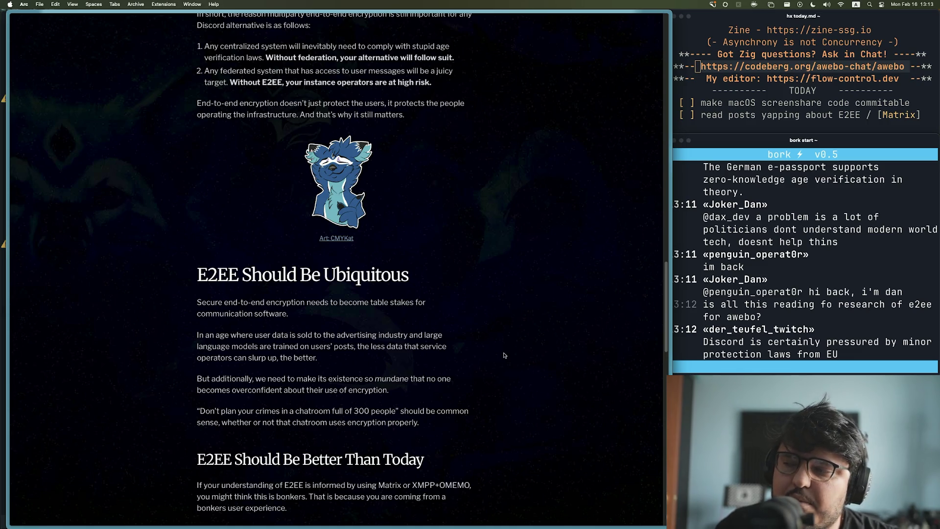
Step: Select the 'In an age where user data is sold…' paragraph in the E2EE article
drag(183, 332, 361, 358)
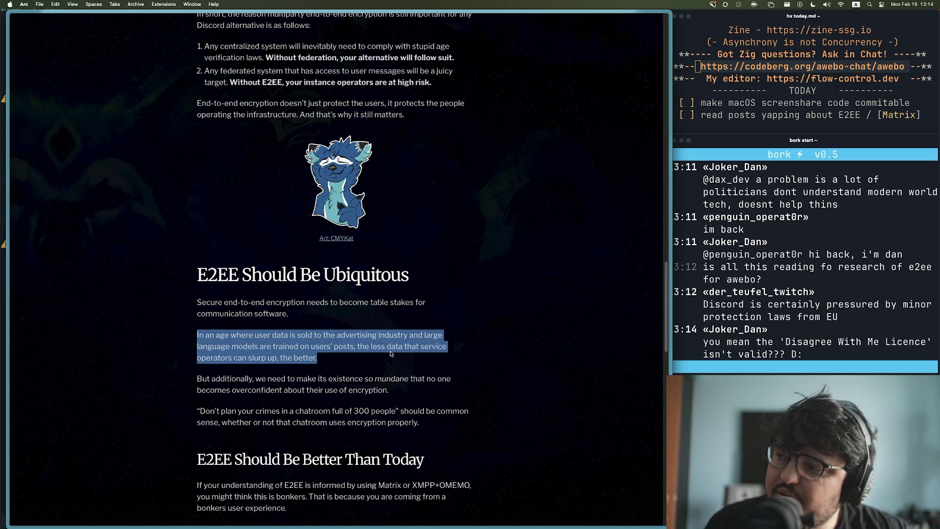
Step: Highlight and clear the section's paragraphs while reading, then scroll toward 'E2EE Should Be Ubiquitous'
mouse_move(163, 286)
mouse_down()
mouse_move(171, 303)
mouse_move(324, 365)
mouse_move(419, 425)
mouse_up()
click(445, 378)
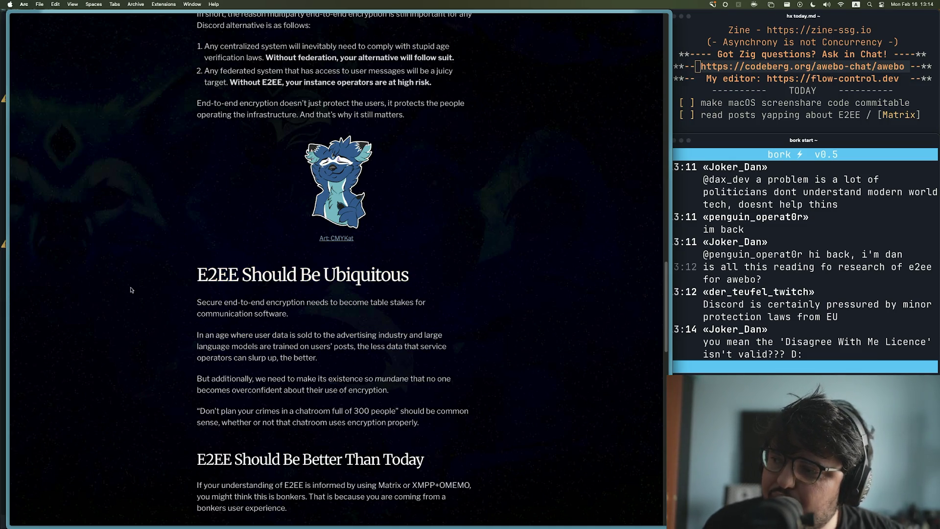
drag(129, 290, 433, 427)
mouse_move(323, 359)
mouse_down()
mouse_move(261, 339)
mouse_move(163, 329)
mouse_up()
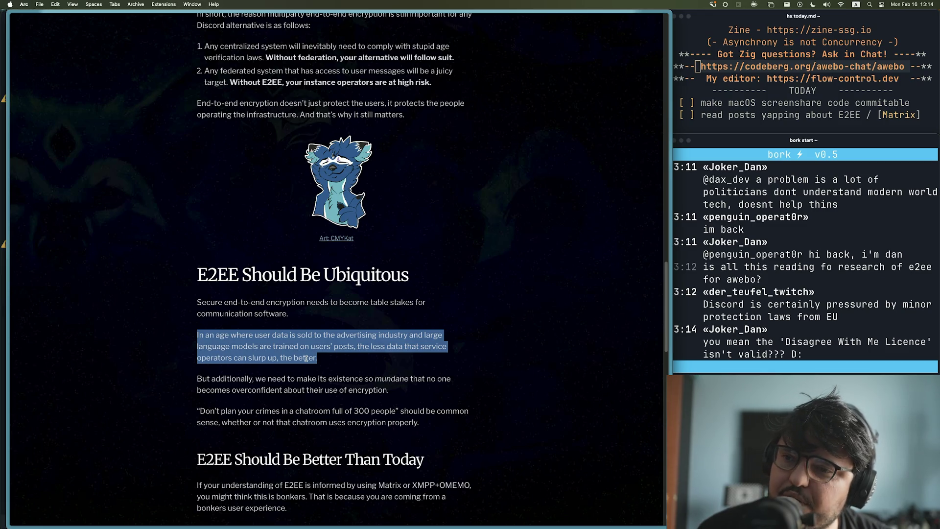
click(315, 362)
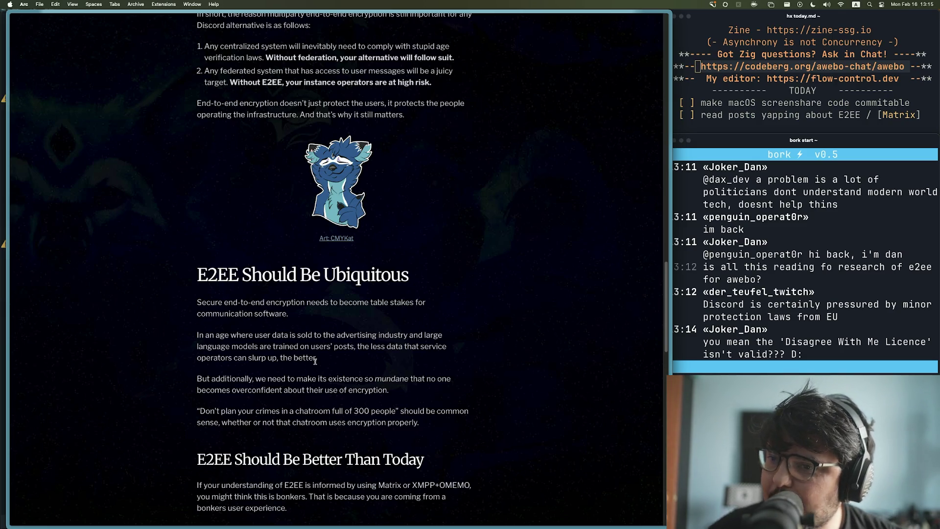
scroll(296, 386, down, 2)
Step: Read on, highlighting the chatroom quote and mundane-encryption paragraphs, until 'Can E2EE Scale to Thousands of Users?'
scroll(296, 386, down, 3)
drag(196, 279, 431, 293)
click(166, 280)
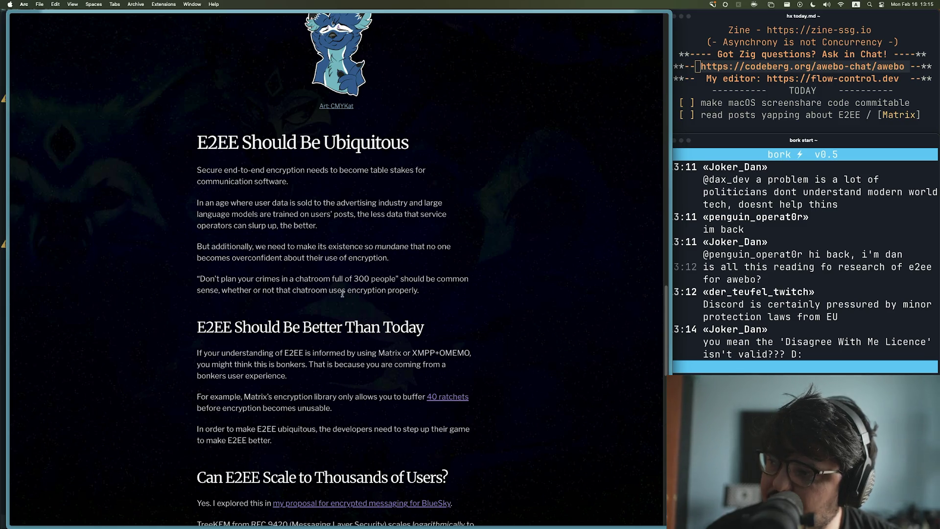
drag(438, 296, 191, 278)
click(339, 240)
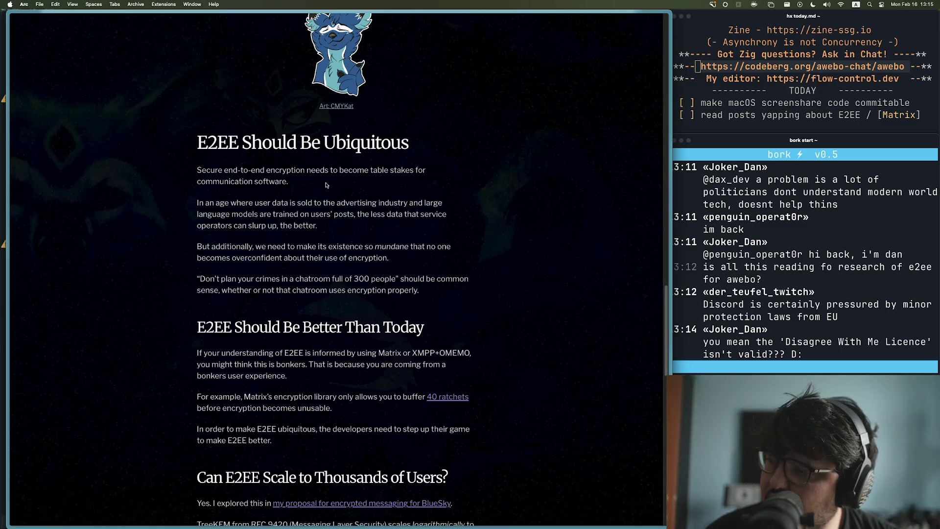
mouse_move(196, 246)
mouse_down()
mouse_move(468, 248)
mouse_move(219, 247)
mouse_move(241, 258)
mouse_move(410, 260)
mouse_up()
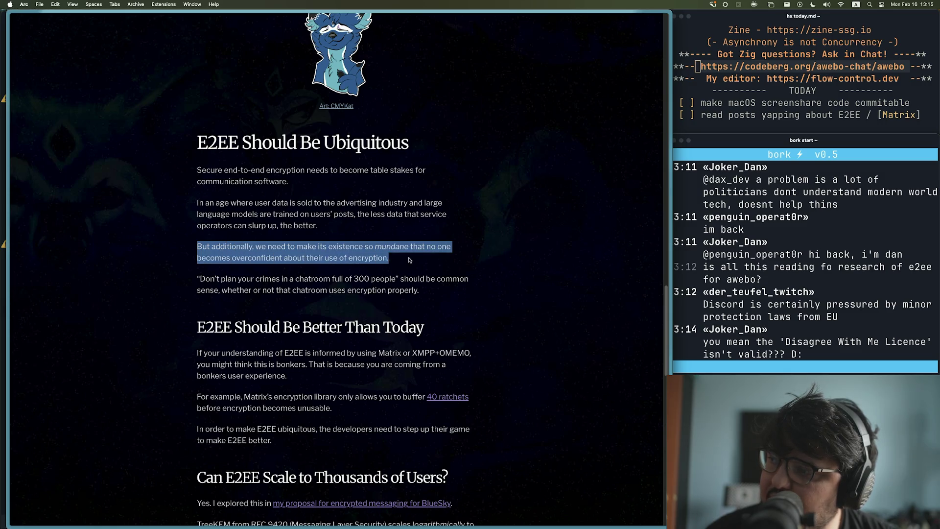
click(409, 260)
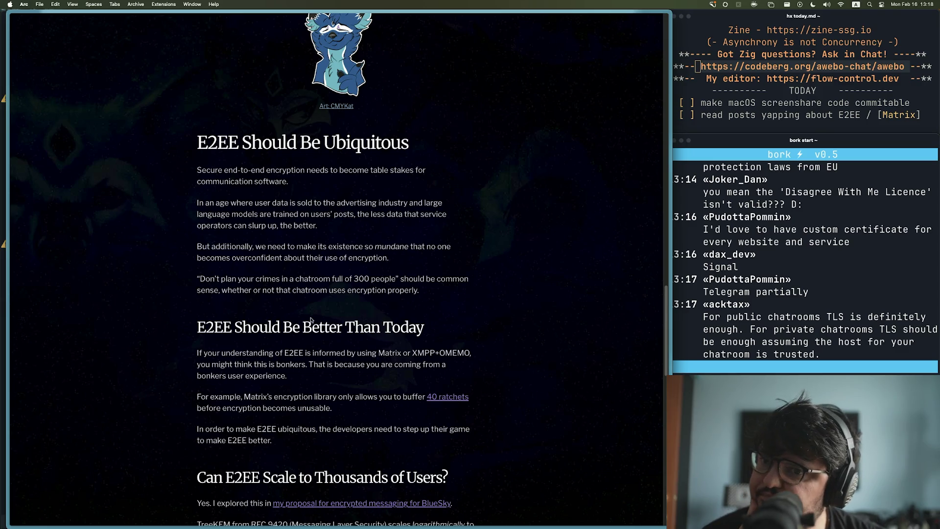
scroll(322, 307, down, 2)
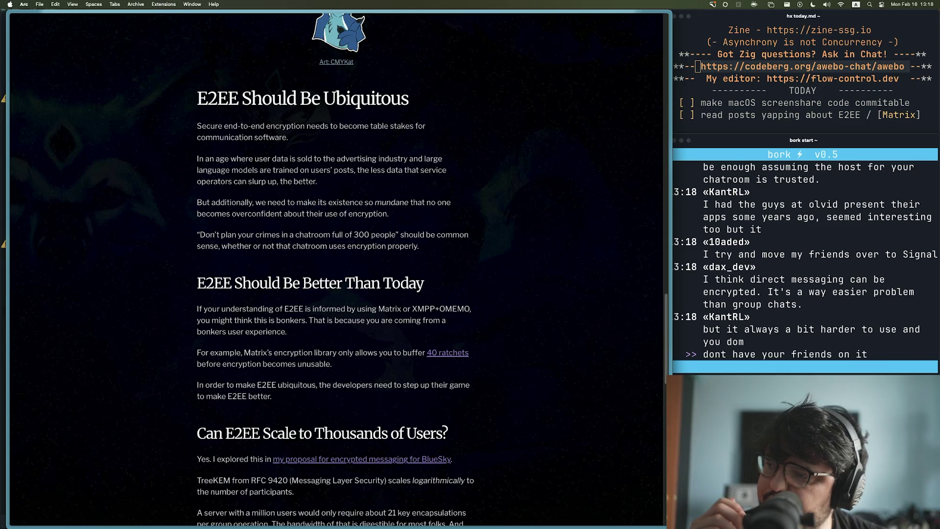
scroll(432, 294, down, 5)
Step: Reread the better-E2EE section, then scroll down to 'What About Message History?'
scroll(460, 285, up, 2)
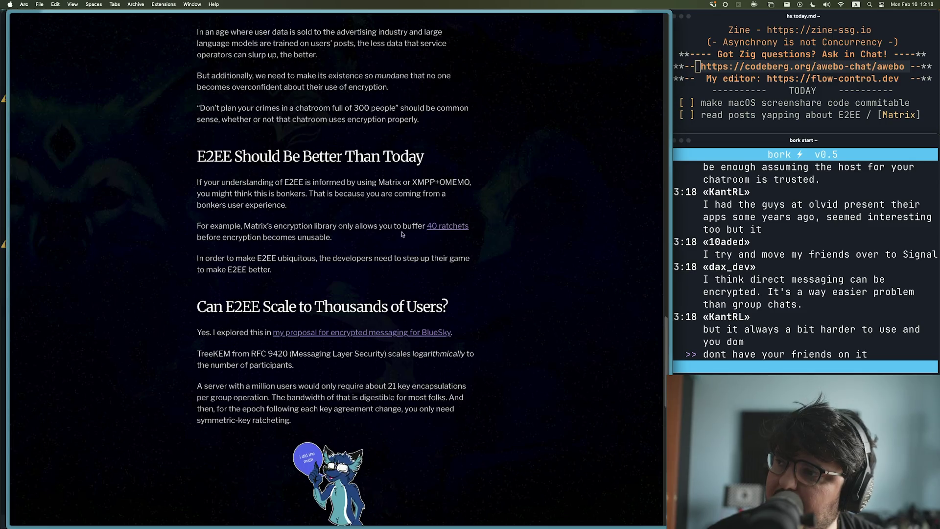
scroll(461, 285, up, 3)
mouse_move(197, 138)
mouse_down()
mouse_move(275, 387)
mouse_move(316, 385)
mouse_up()
scroll(316, 385, down, 1)
click(316, 385)
scroll(314, 372, down, 2)
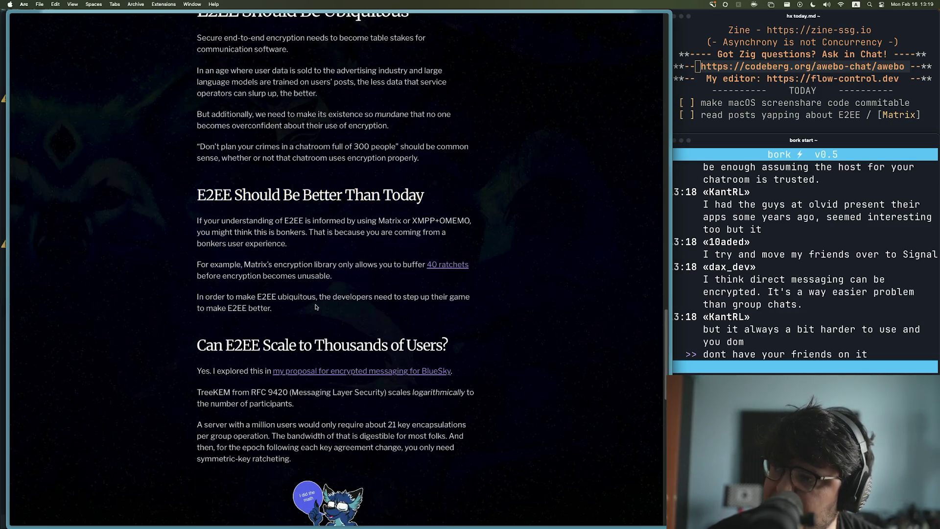
scroll(318, 306, down, 3)
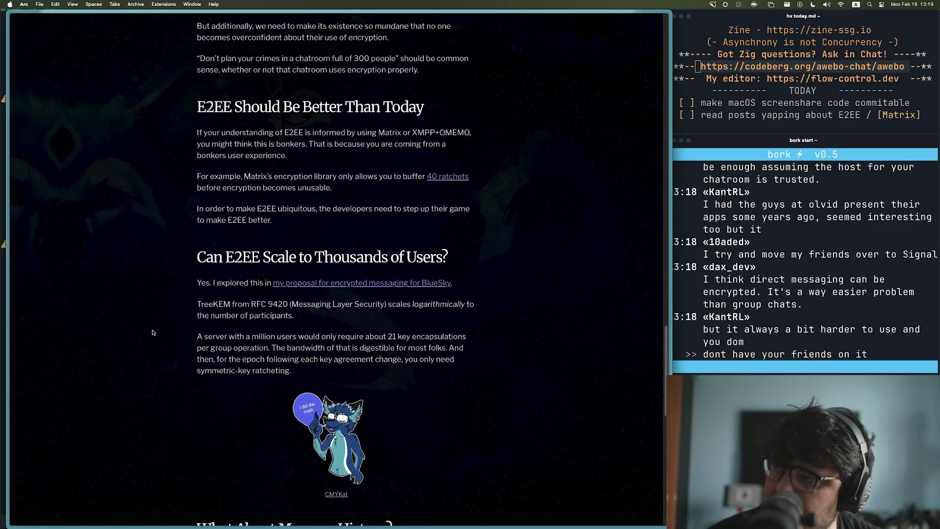
scroll(178, 324, down, 2)
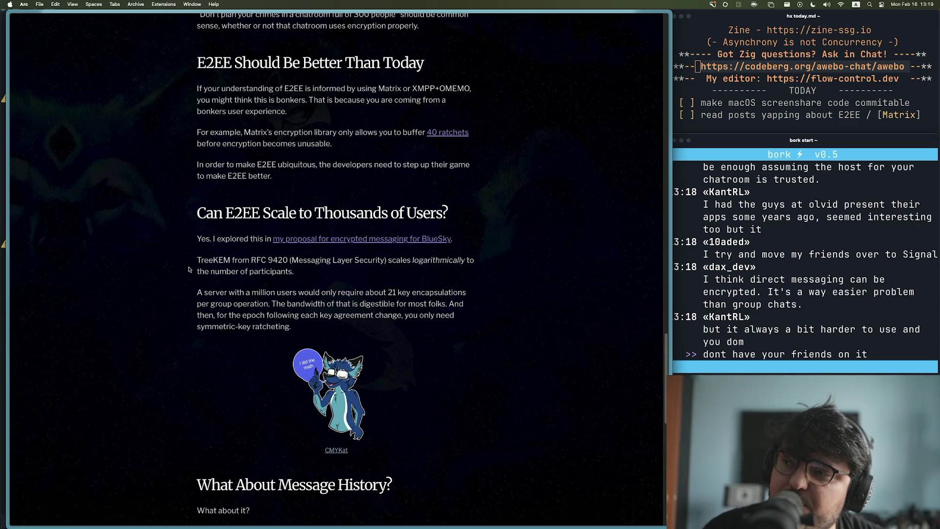
Step: Open the linked BlueSky Private Airspaces proposal in a new tab and skim it
super+click(421, 241)
mouse_move(4, 288)
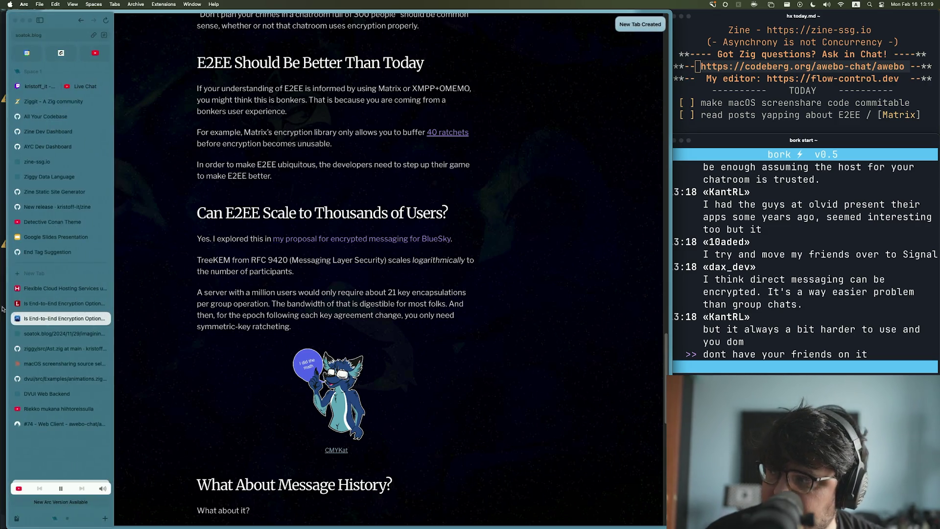
click(67, 337)
scroll(239, 337, down, 5)
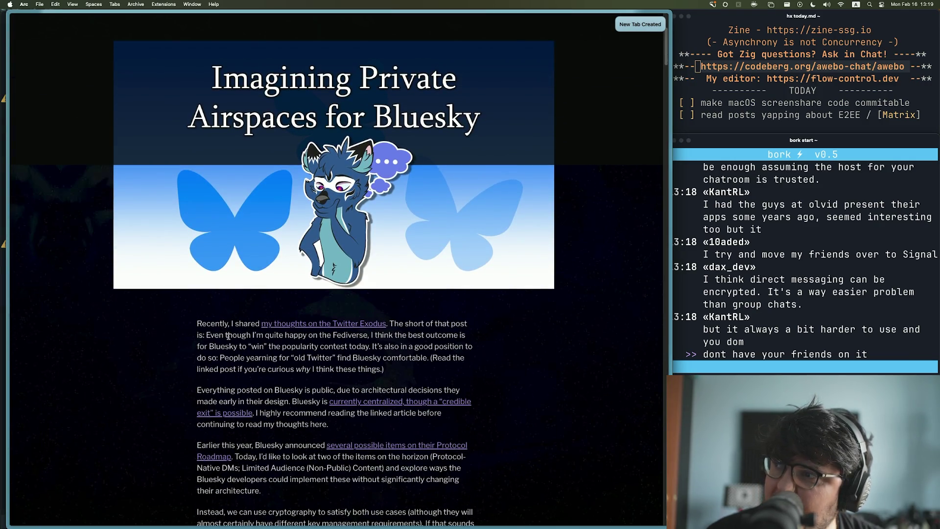
scroll(229, 337, down, 10)
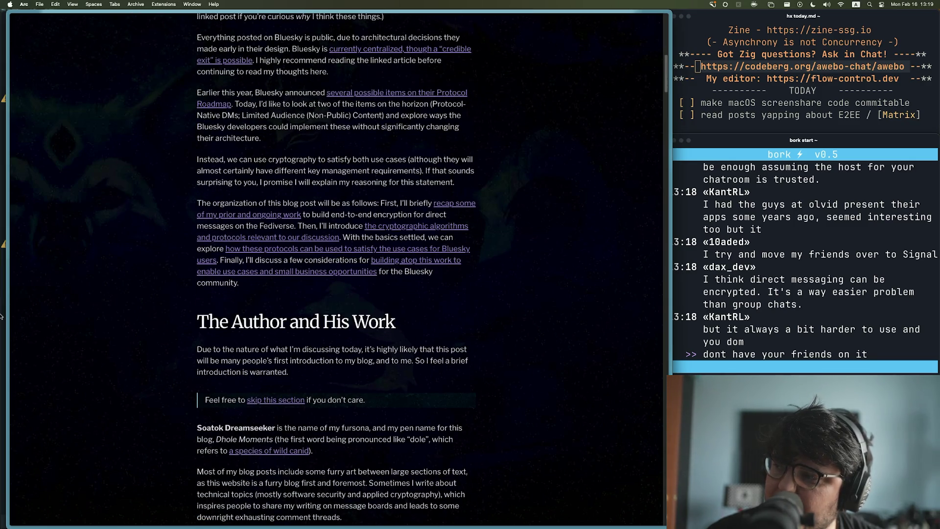
Step: Return to the E2EE blog post and continue toward 'Closing Thoughts'
mouse_move(1, 316)
click(56, 329)
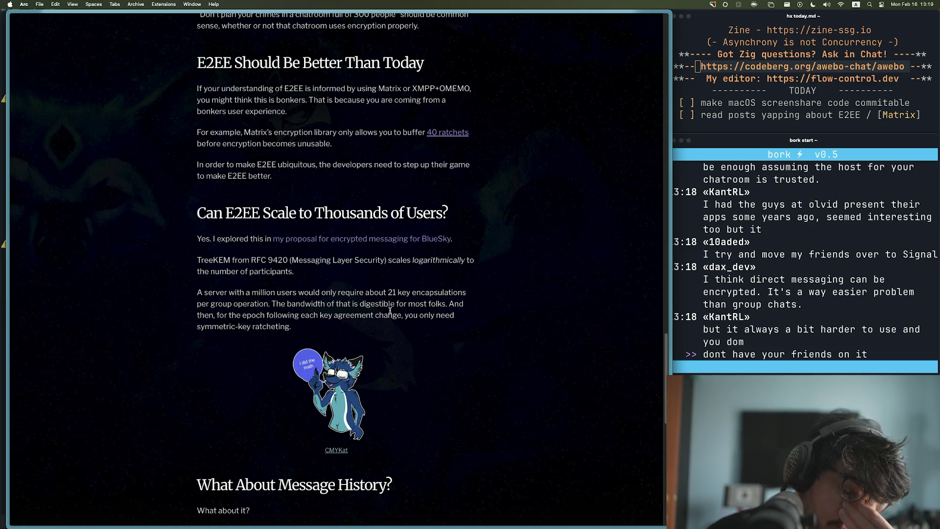
scroll(390, 310, down, 5)
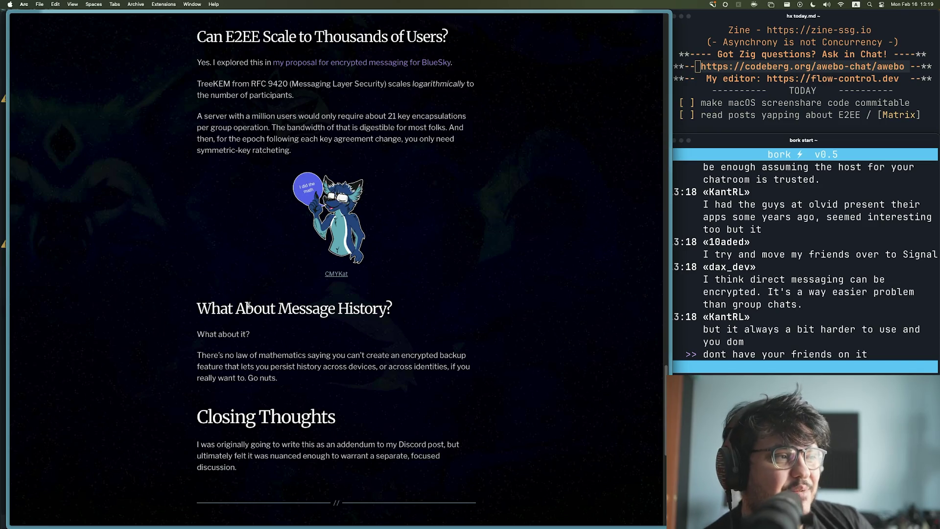
Step: Bring the Ghostty notes terminal showing today.md to the front
click(736, 98)
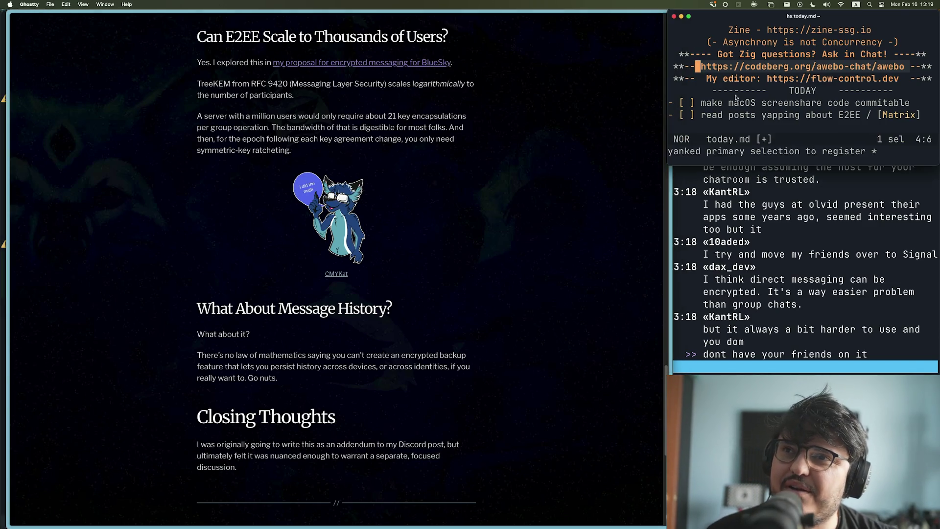
Step: Run bork afk 15m -t "LUNCH BREAK" "lunch.await(io)" in a temporary tab, then raise the chat window
key(super+t)
text(bo)
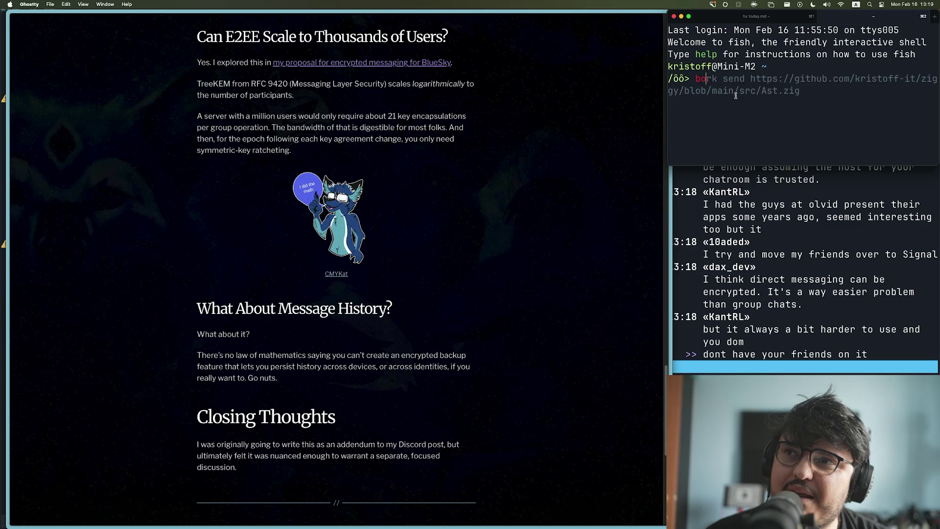
text(rk afk 15)
key(Right)
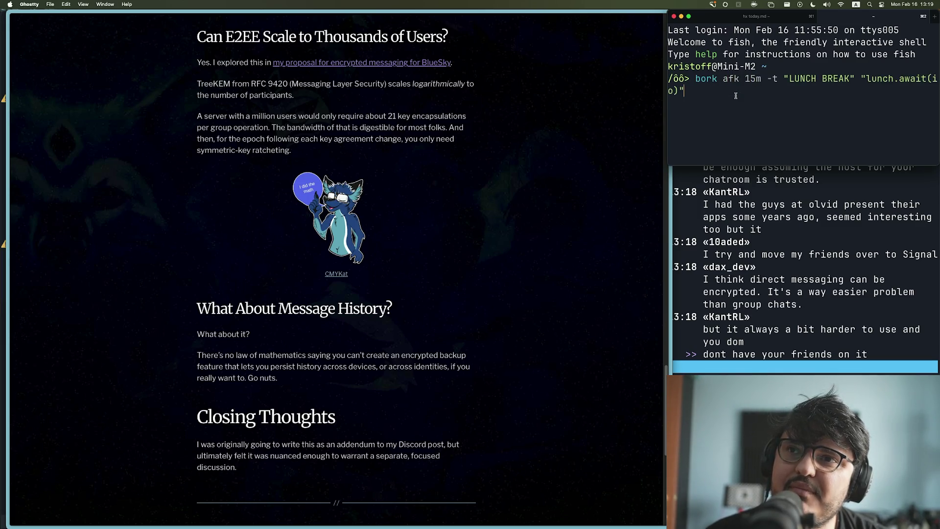
key(Return)
key(super+w)
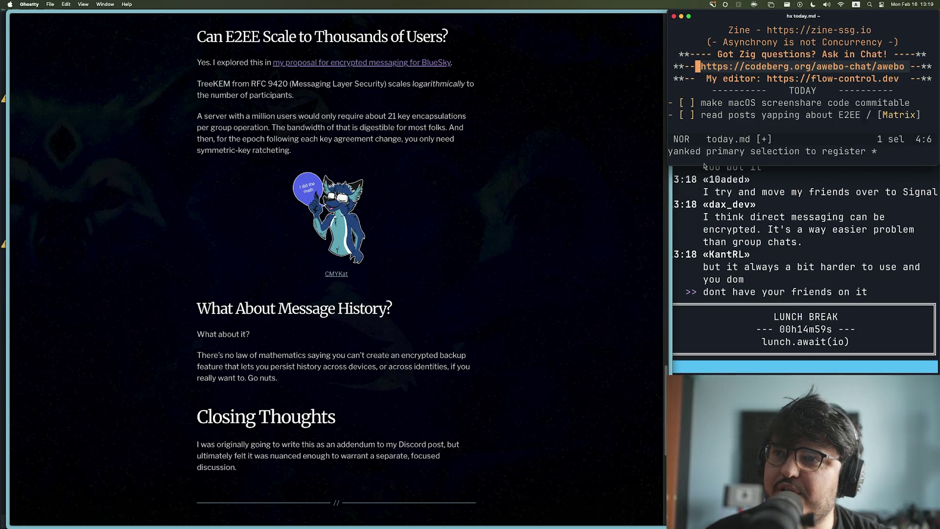
key(super+grave)
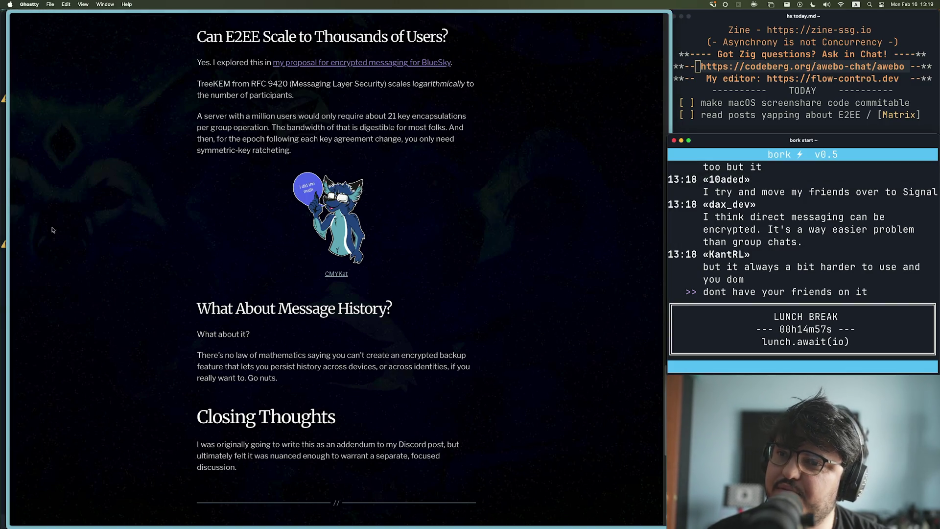
Step: Bring Arc forward and skim the Ast.zig tab and the lobste.rs encryption discussion
click(6, 241)
mouse_move(7, 241)
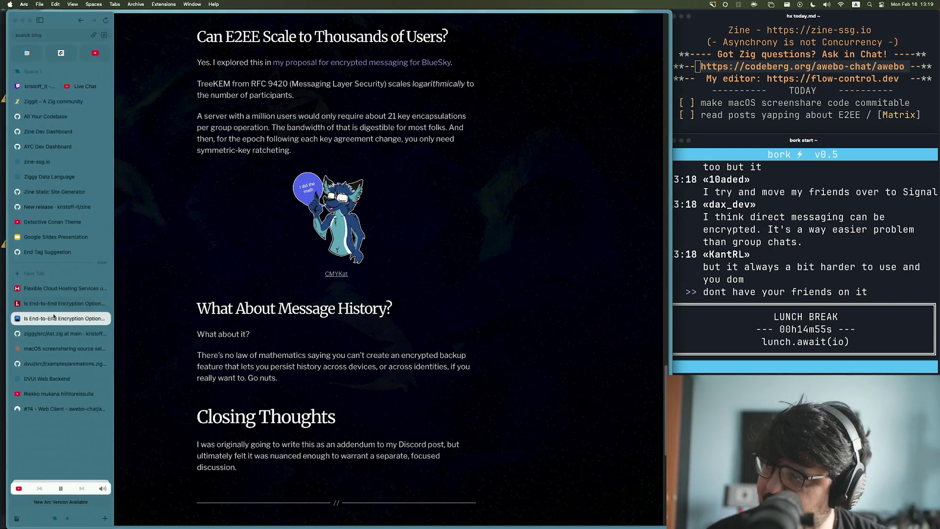
click(53, 332)
click(54, 304)
scroll(294, 264, down, 3)
drag(51, 164, 498, 390)
scroll(497, 391, up, 3)
click(293, 373)
Step: Glance at the Hetzner and second E2EE post tabs, then return to screen2.m in the editor
mouse_move(7, 331)
click(49, 288)
click(64, 318)
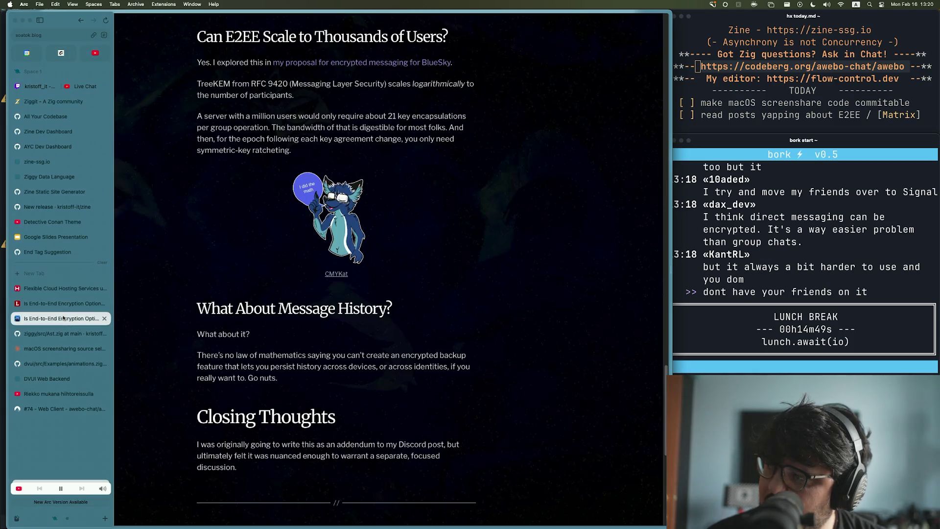
click(338, 512)
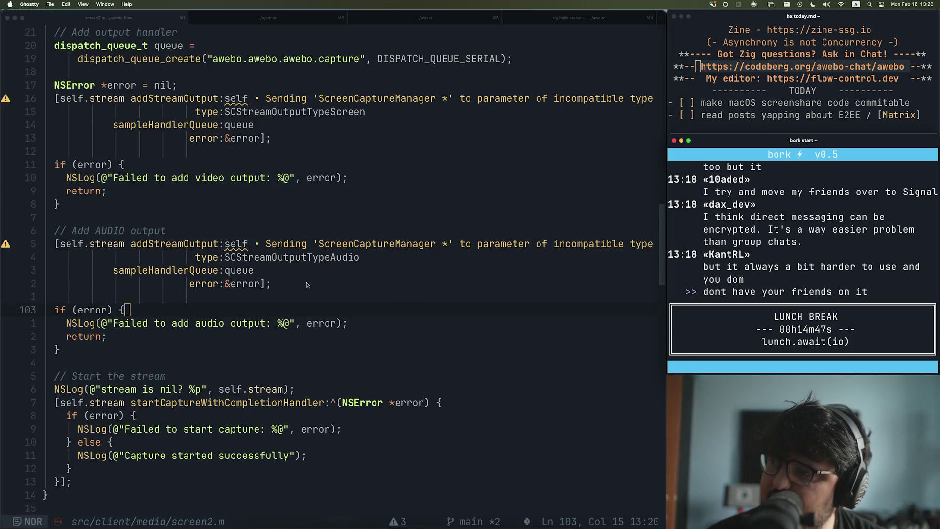
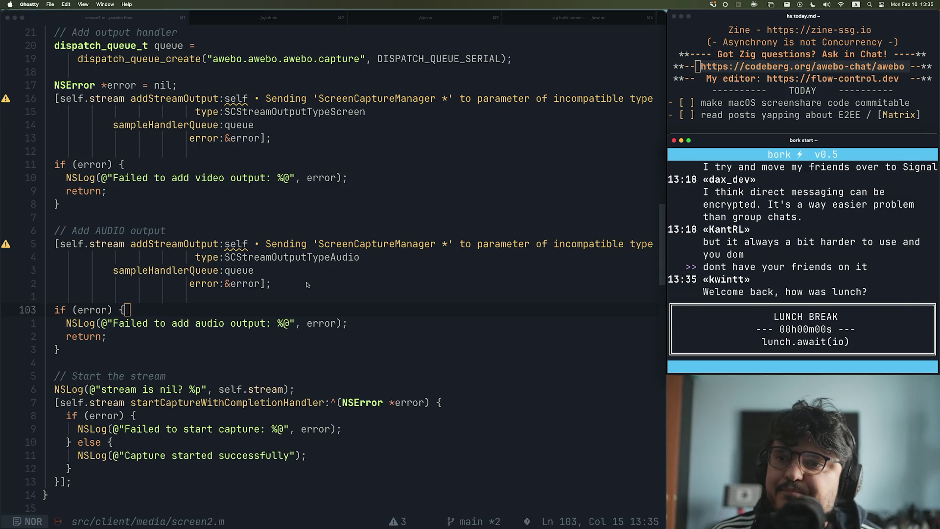
Step: Bring the Arc browser in front of Ghostty's code editor via the Dock
mouse_move(367, 525)
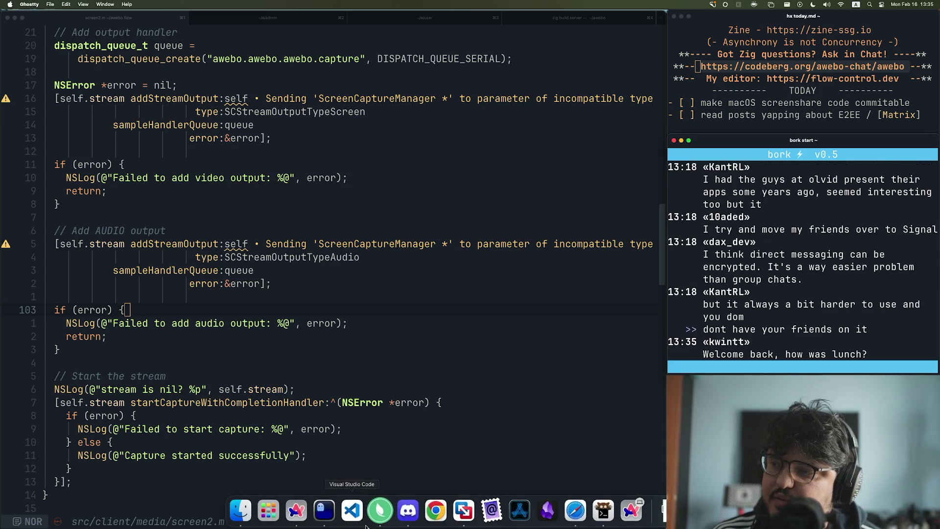
click(296, 511)
Step: Switch to the Lobsters E2EE thread and mark the top comment's opening line
mouse_move(1, 303)
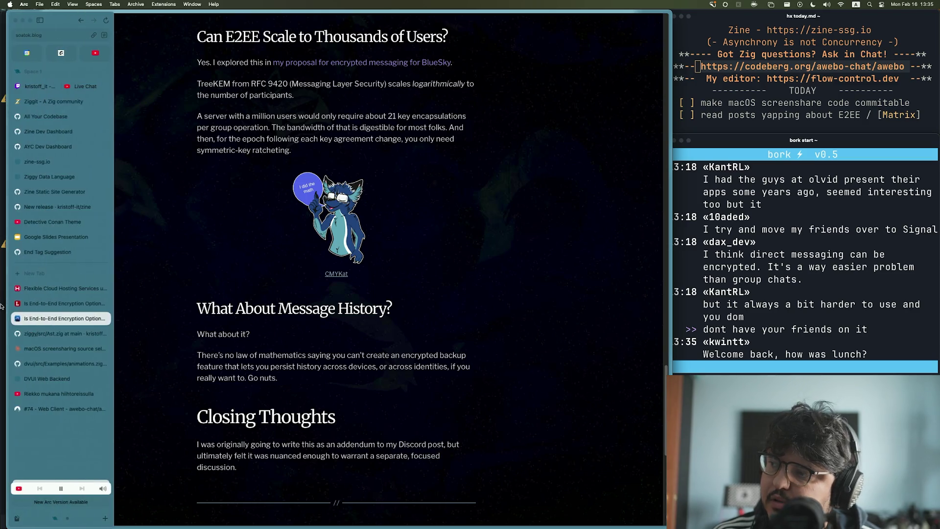
click(63, 304)
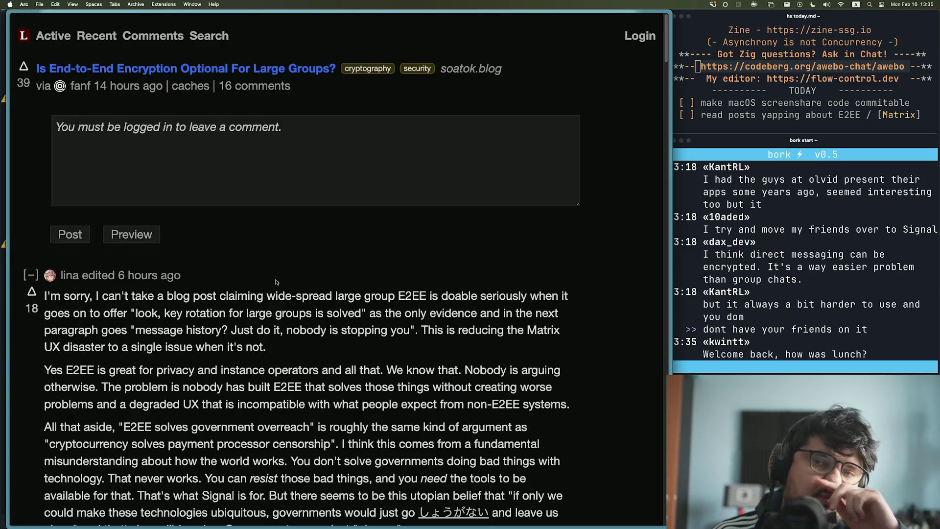
scroll(272, 285, down, 2)
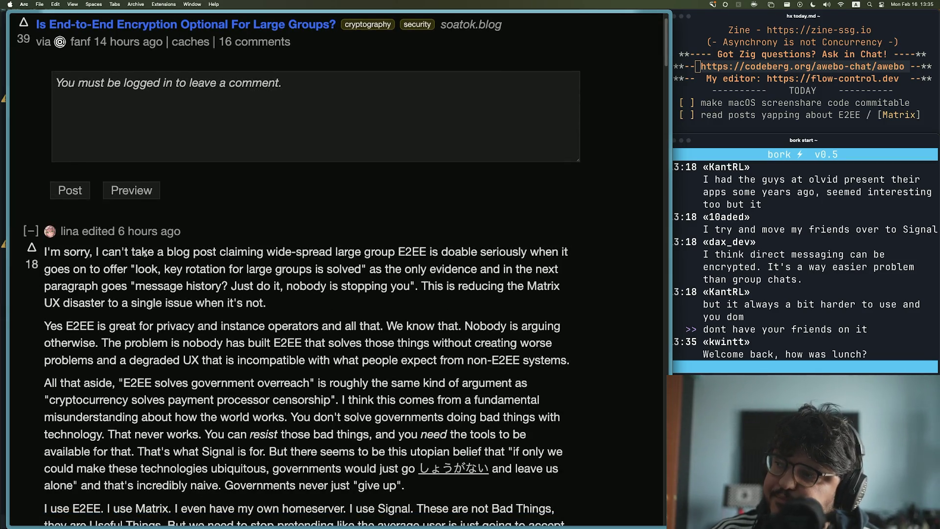
mouse_move(45, 252)
mouse_down()
mouse_move(570, 262)
mouse_move(132, 271)
mouse_move(367, 274)
mouse_up()
click(369, 274)
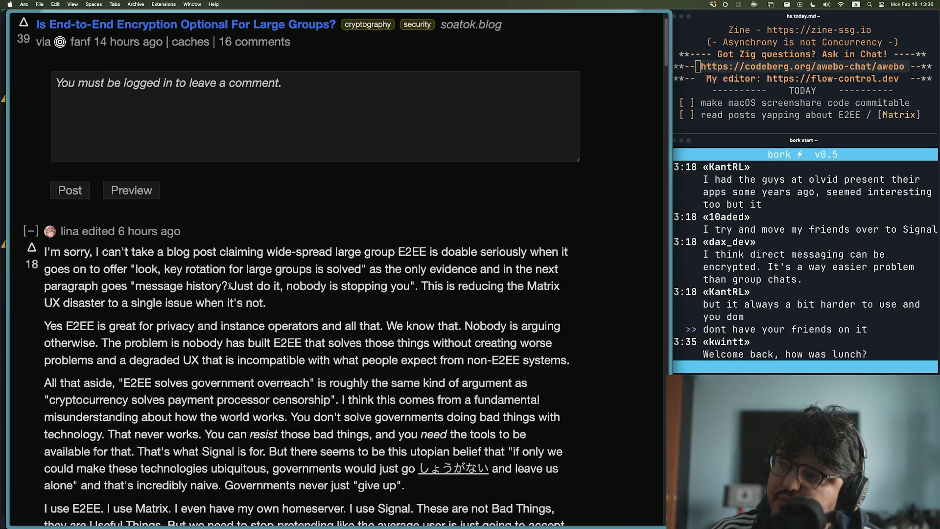
Step: Highlight the 'Just do it, nobody is stopping you' quote and the Matrix UX disaster sentence
mouse_move(231, 285)
mouse_down()
mouse_move(416, 286)
mouse_move(222, 286)
mouse_up()
click(411, 286)
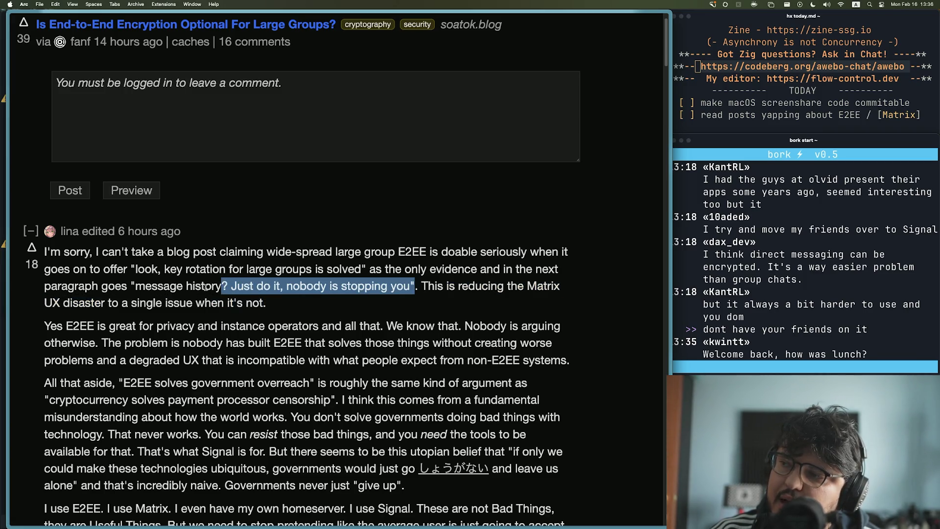
click(370, 292)
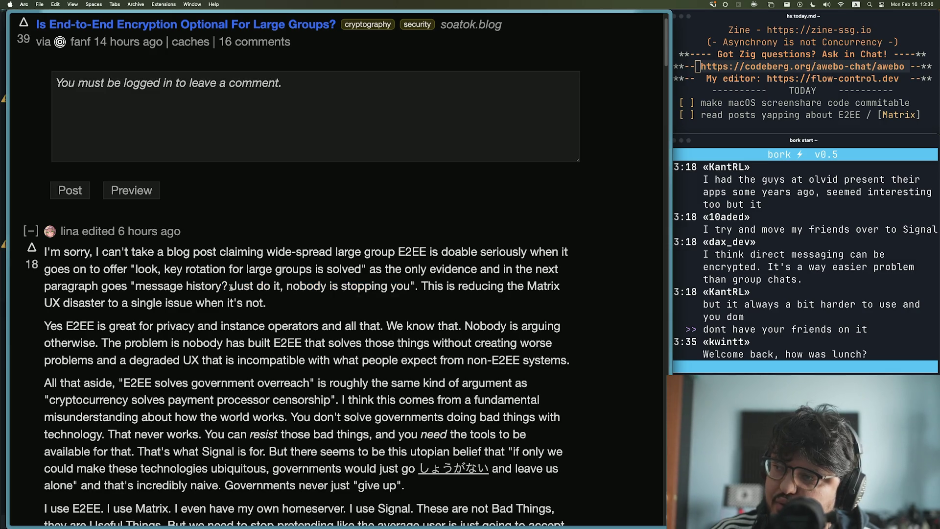
drag(231, 285, 417, 286)
click(431, 285)
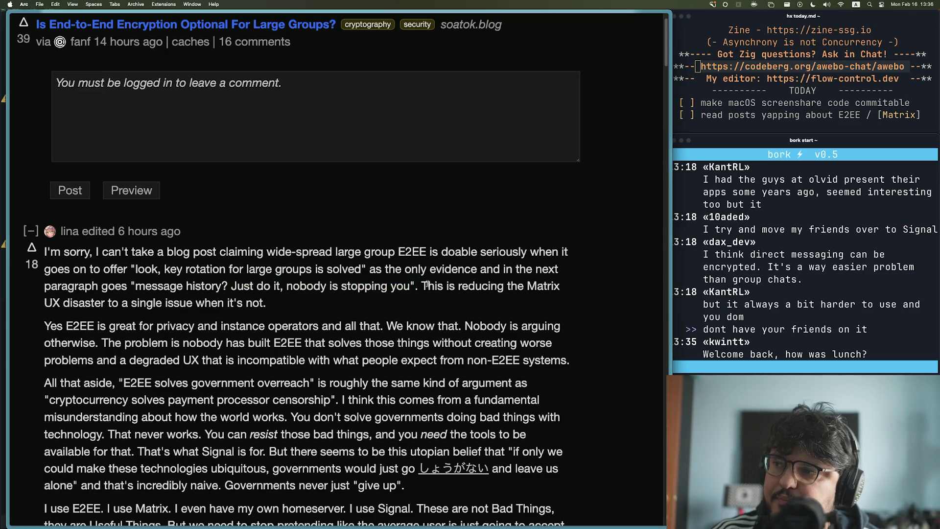
mouse_move(417, 285)
mouse_down()
mouse_move(547, 289)
mouse_move(96, 304)
mouse_move(274, 304)
mouse_up()
click(274, 304)
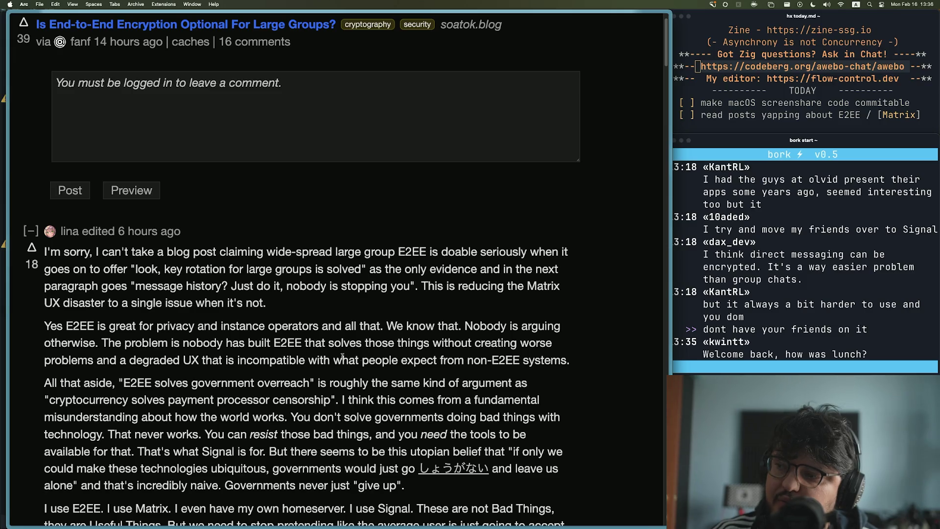
Step: Highlight the comment's first two paragraphs, then scroll on and clear the selection
mouse_move(582, 364)
mouse_down()
mouse_move(192, 295)
mouse_move(180, 320)
mouse_up()
scroll(180, 321, down, 5)
click(37, 283)
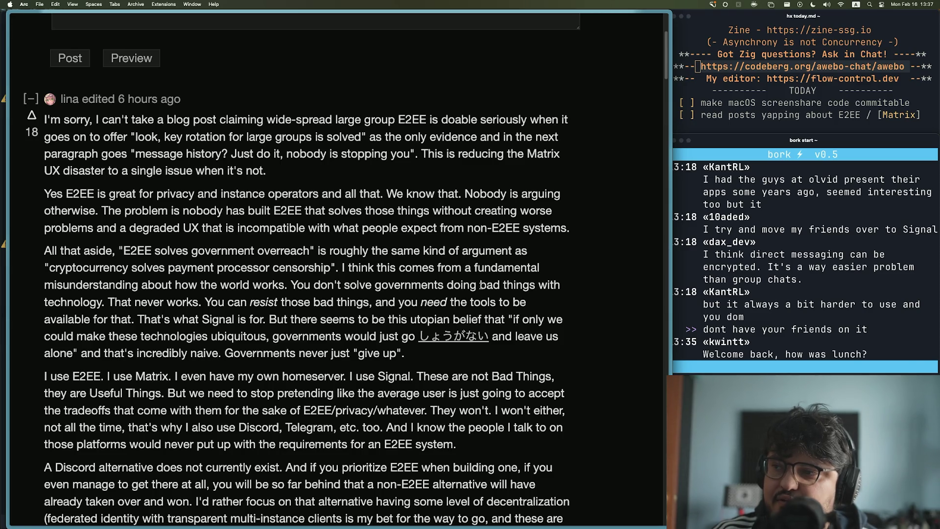
Step: Highlight 'bad things', the sentence on solving governments with technology, and 'That never works.'
drag(480, 285, 540, 286)
mouse_move(292, 285)
mouse_down()
mouse_move(562, 286)
mouse_move(101, 301)
mouse_up()
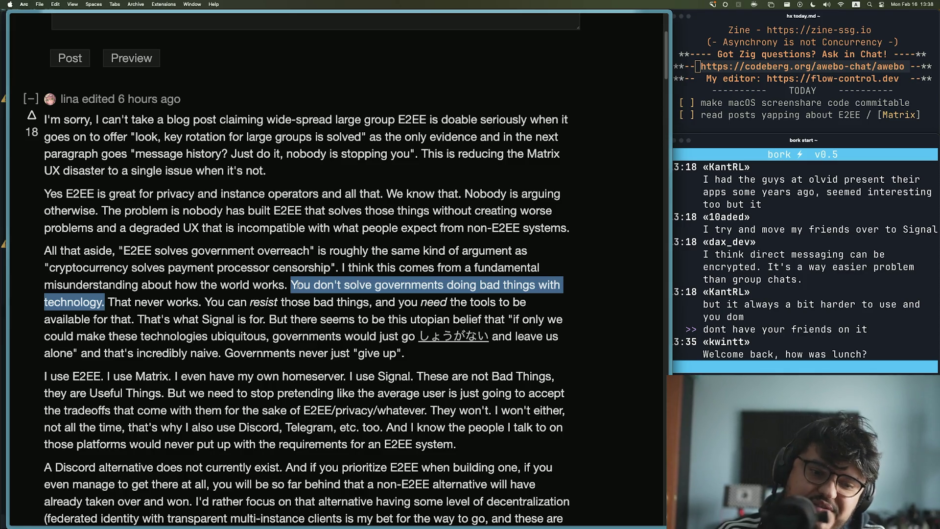
mouse_move(108, 302)
mouse_down()
mouse_move(218, 303)
mouse_move(201, 304)
mouse_up()
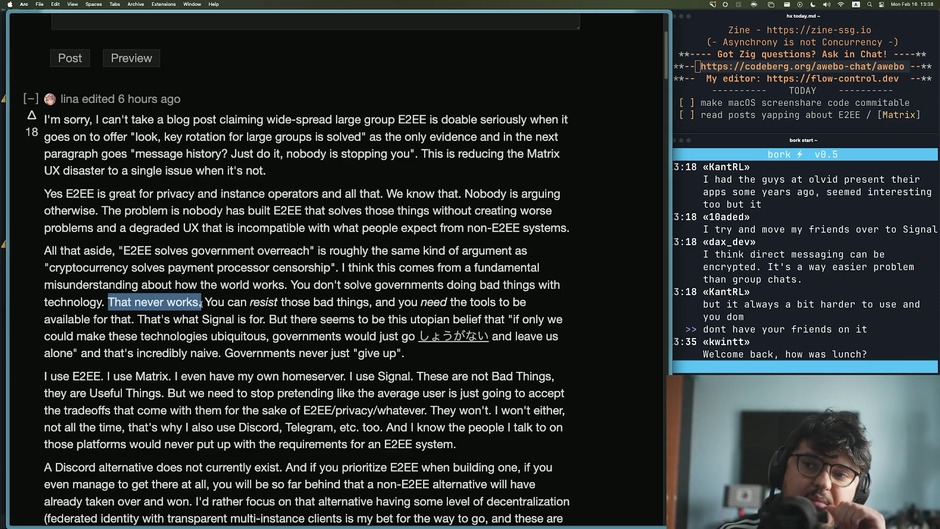
mouse_move(107, 302)
mouse_down()
mouse_move(541, 306)
mouse_move(131, 325)
mouse_move(522, 320)
mouse_move(152, 336)
mouse_move(419, 336)
mouse_up()
Step: Clear the reading highlights and open the しょうがない link in a background tab
click(206, 301)
click(265, 321)
click(421, 337)
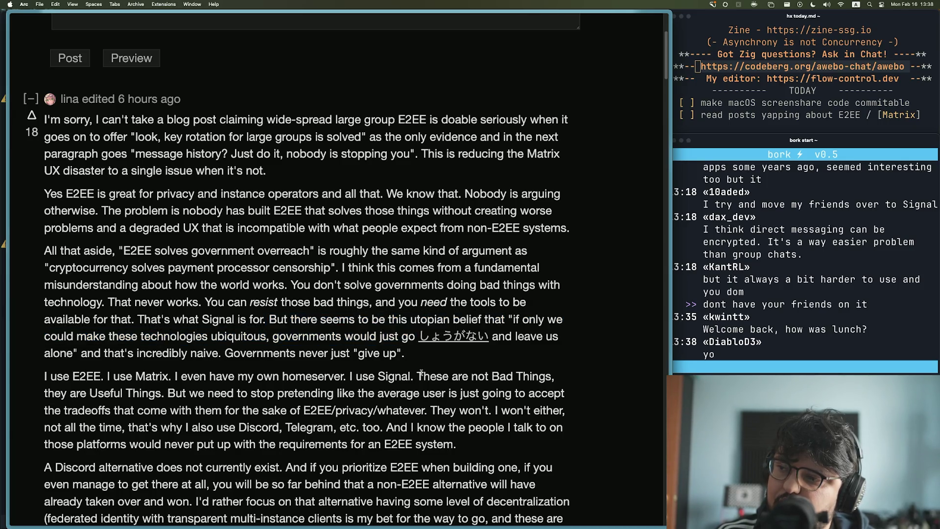
super+click(457, 338)
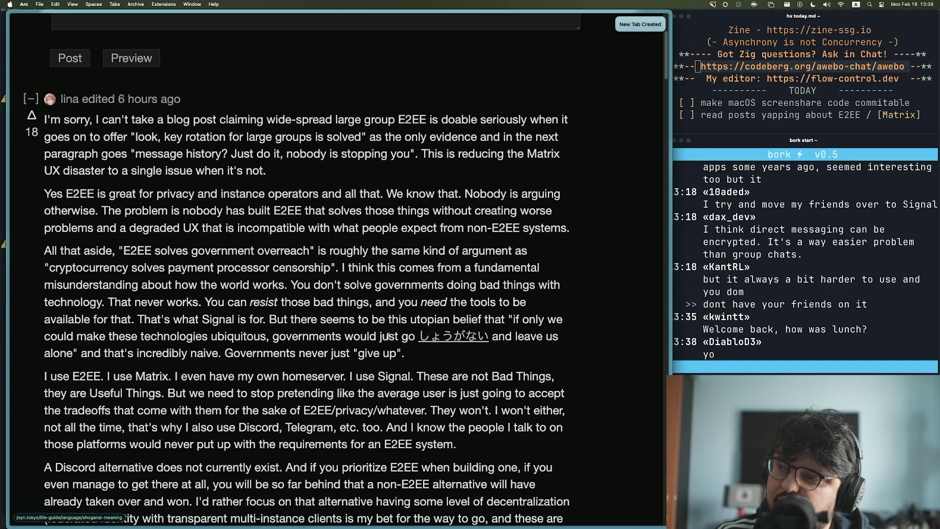
Step: Close the soatok.blog article tab from the sidebar and return to the Lobsters thread
mouse_move(8, 319)
click(40, 318)
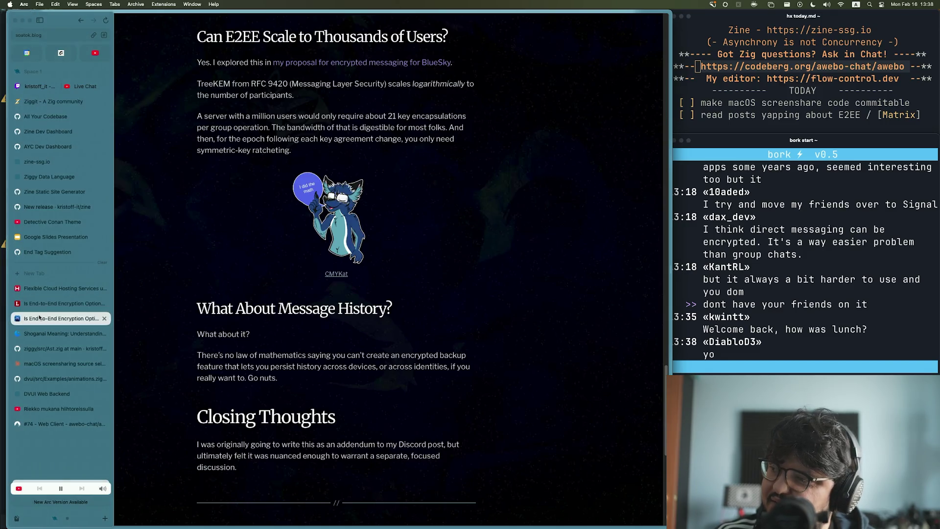
middle_click(52, 323)
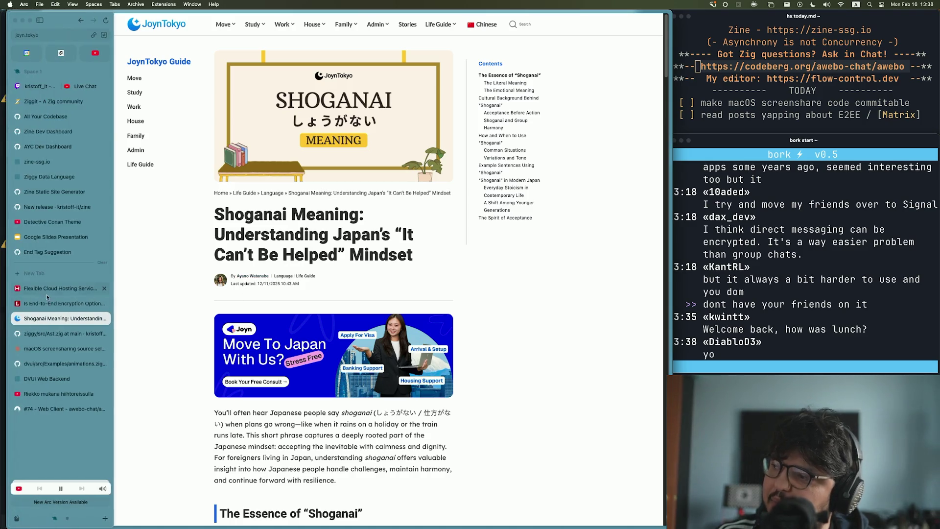
click(45, 303)
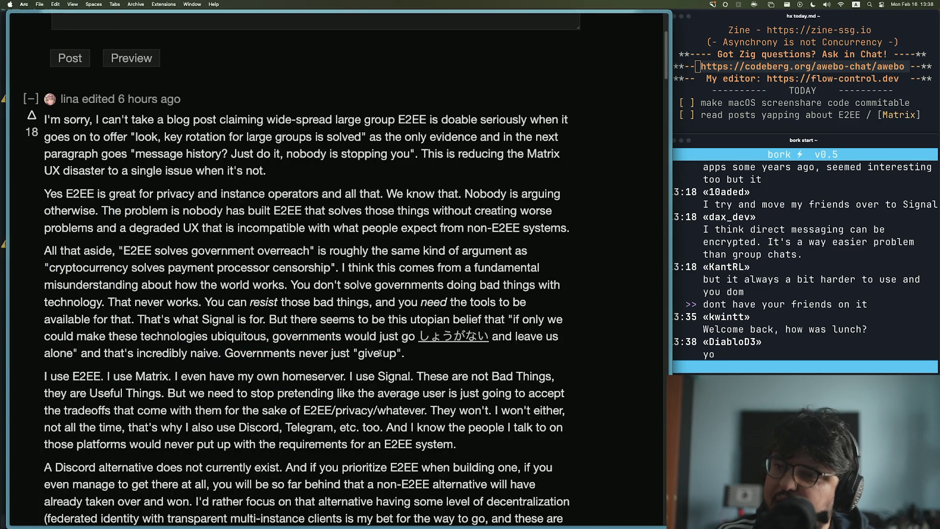
Step: Highlight the passage ending 'give up' and the 'I use E2EE' paragraph, then select the license-issue chat message
scroll(380, 353, down, 2)
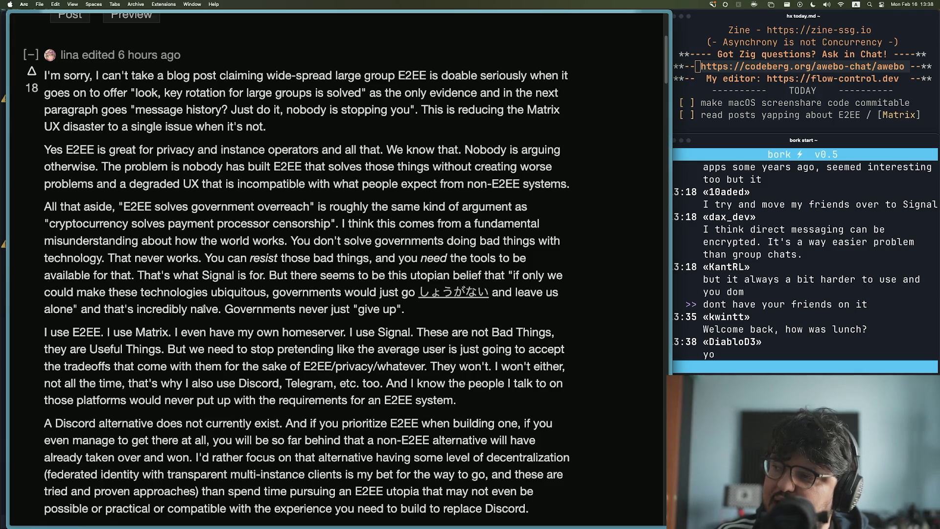
mouse_move(427, 314)
mouse_down()
mouse_move(138, 276)
mouse_move(269, 275)
mouse_move(390, 257)
mouse_move(265, 240)
mouse_move(288, 238)
mouse_up()
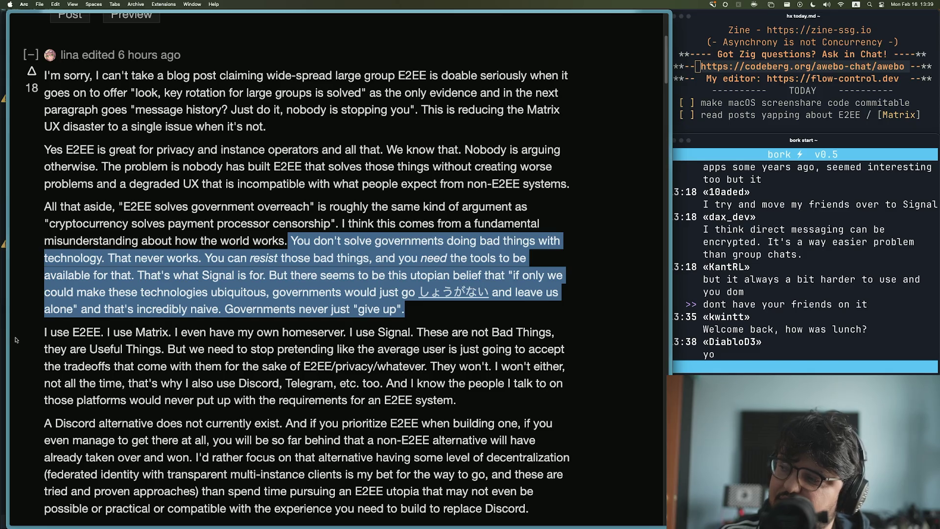
scroll(46, 340, down, 5)
mouse_move(45, 200)
mouse_down()
mouse_move(412, 198)
mouse_move(162, 217)
mouse_move(573, 225)
mouse_move(122, 236)
mouse_move(428, 232)
mouse_up()
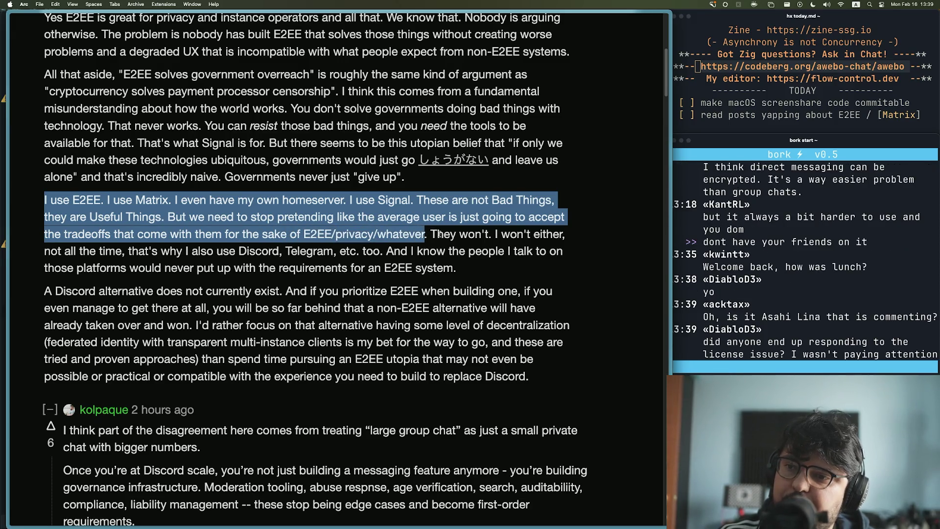
triple_click(750, 347)
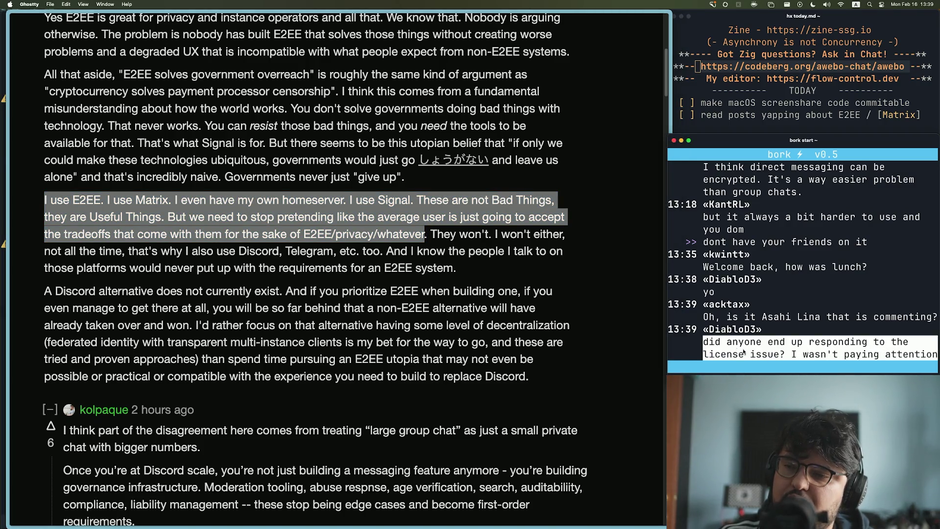
Step: Deselect the license-issue message in Ghostty and refocus Arc, clearing the old paragraph highlight
click(741, 351)
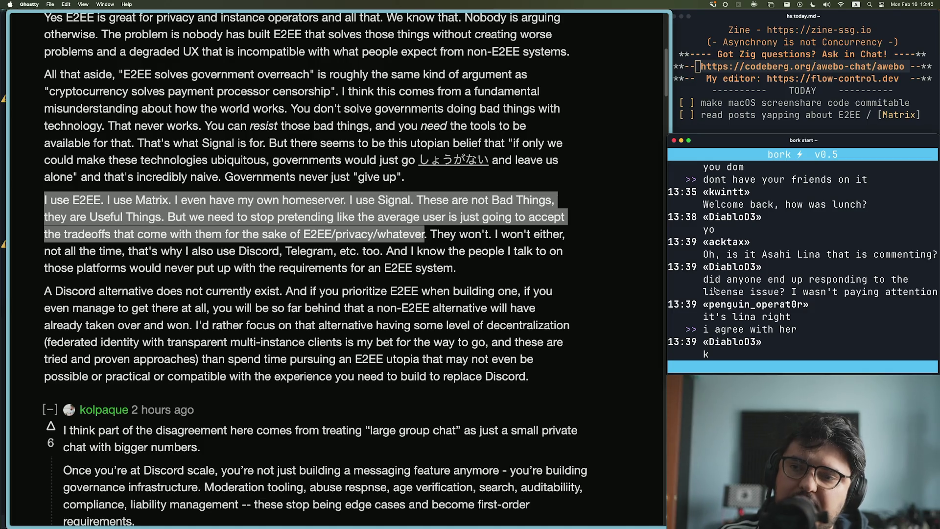
mouse_move(611, 521)
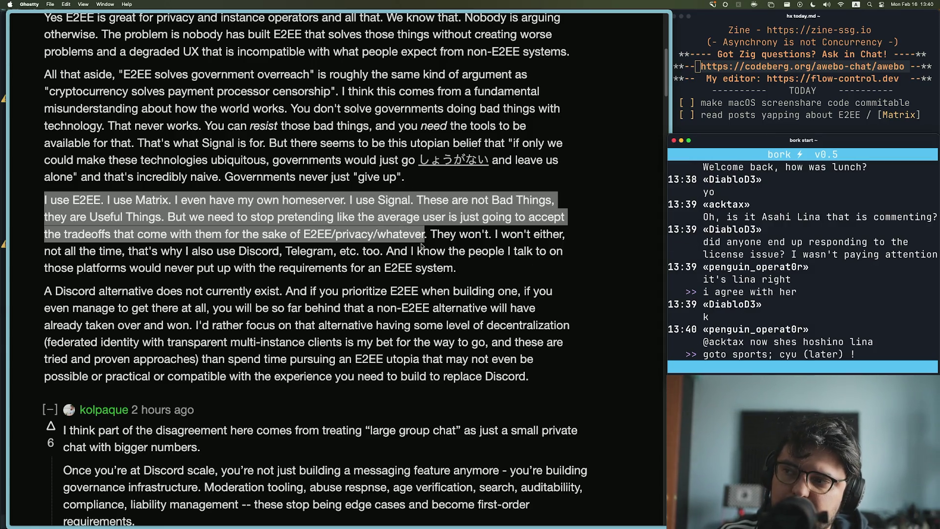
click(422, 244)
click(433, 235)
Step: Highlight 'They won't.' through 'E2EE system.' and 'These are not Bad Things' through 'privacy/whatever.'
drag(433, 235, 457, 268)
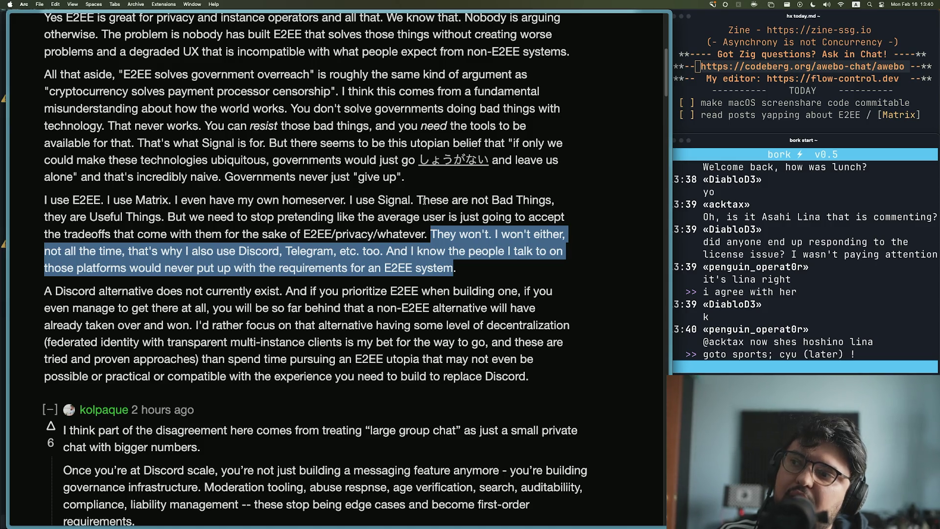
mouse_move(430, 233)
mouse_down()
mouse_move(416, 198)
mouse_move(429, 236)
mouse_up()
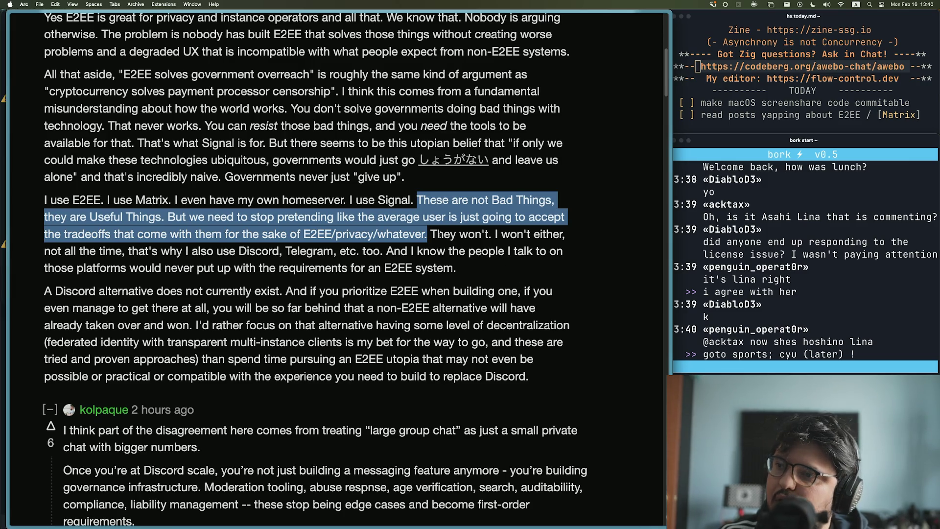
click(444, 236)
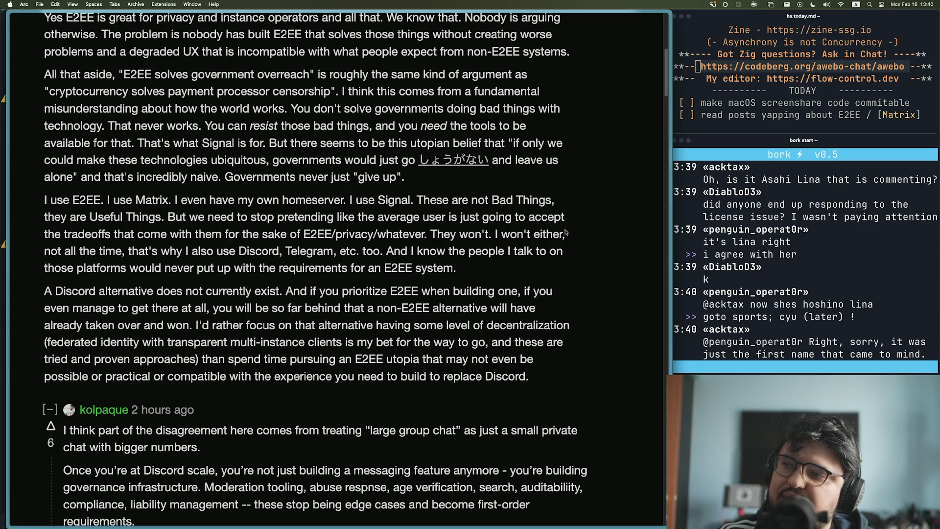
Step: Scroll back up and switch to the commenter's Lobsters profile tab
scroll(578, 237, up, 5)
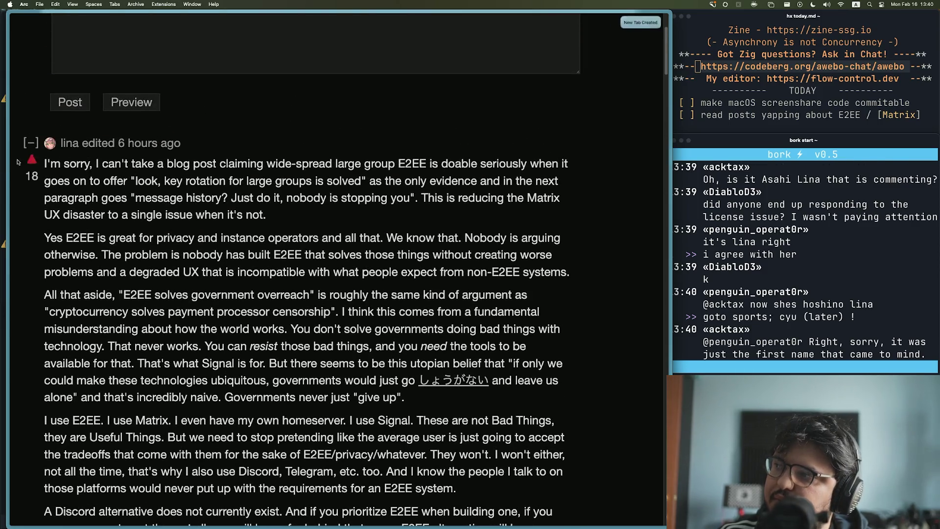
mouse_move(7, 294)
click(49, 335)
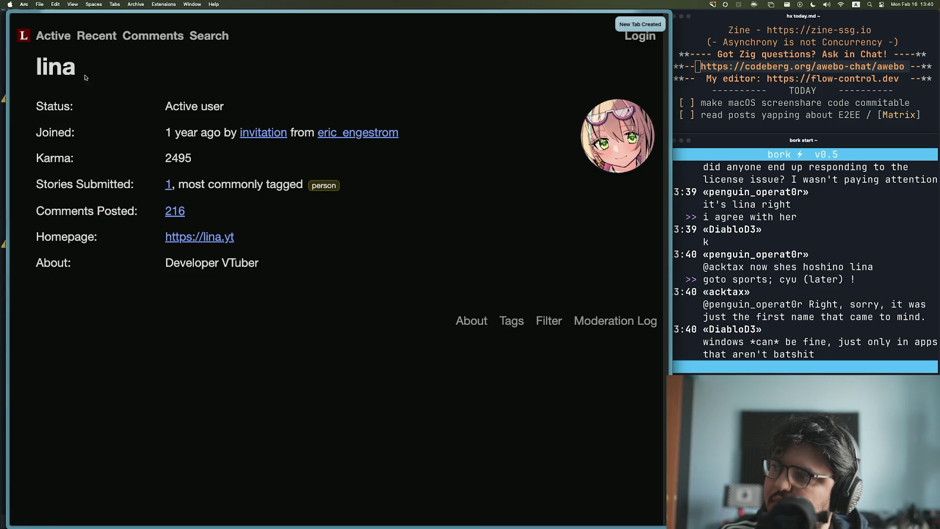
Step: Visit the commenter's YouTube homepage channel, glance at its name, and close that tab
click(194, 240)
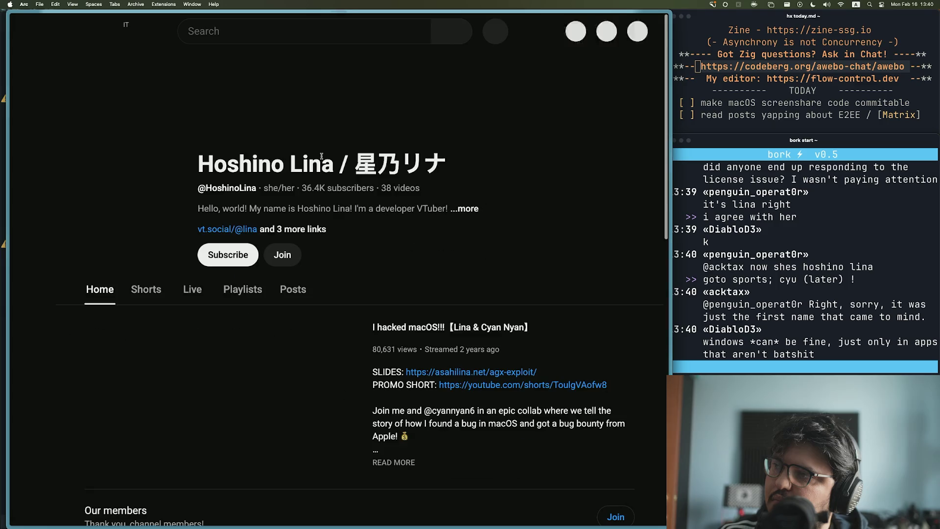
drag(198, 164, 333, 165)
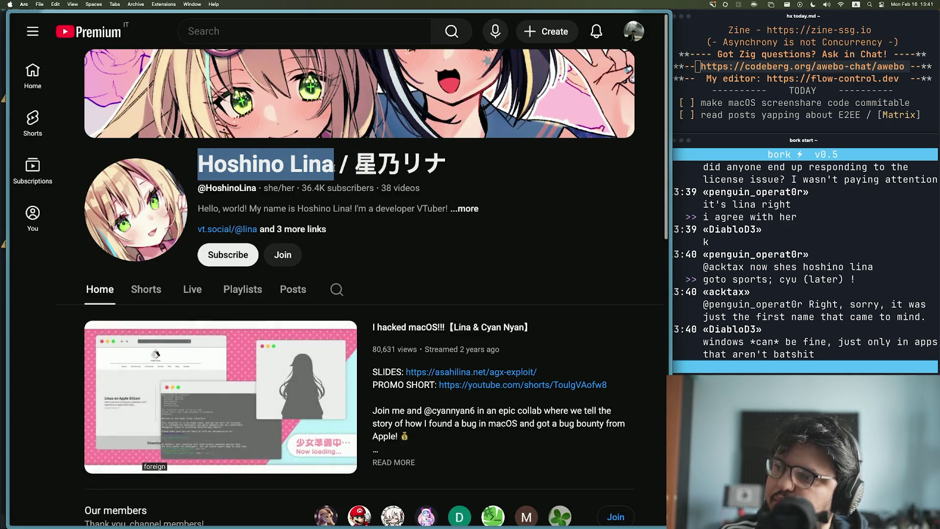
scroll(404, 279, down, 8)
scroll(405, 278, up, 8)
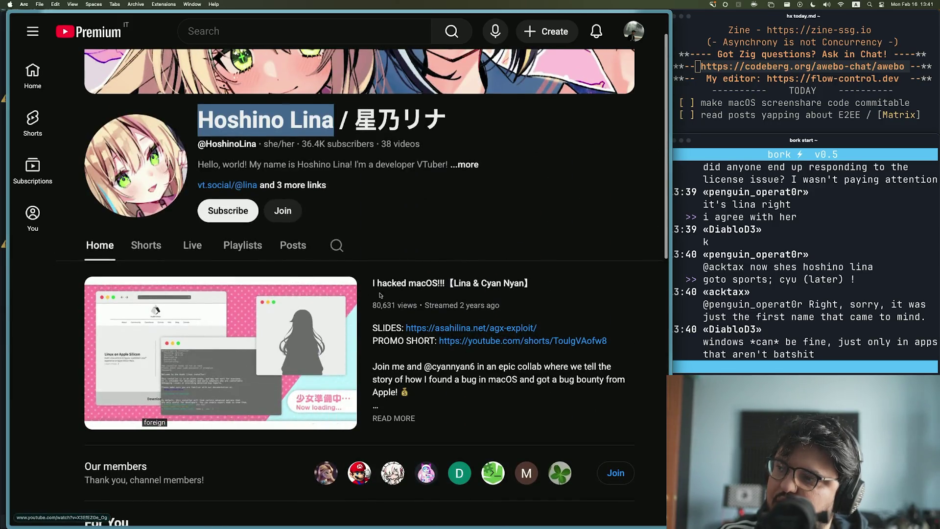
mouse_move(1, 220)
key(super+w)
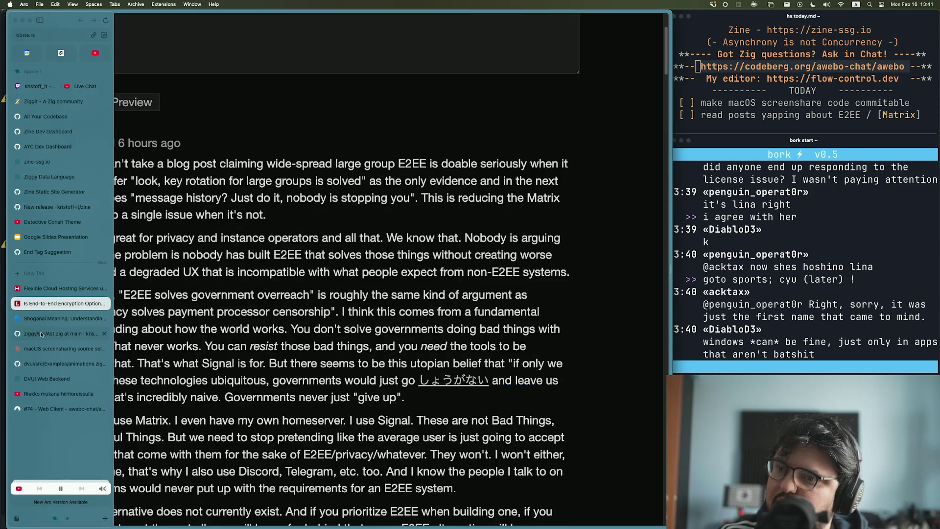
click(39, 290)
click(35, 305)
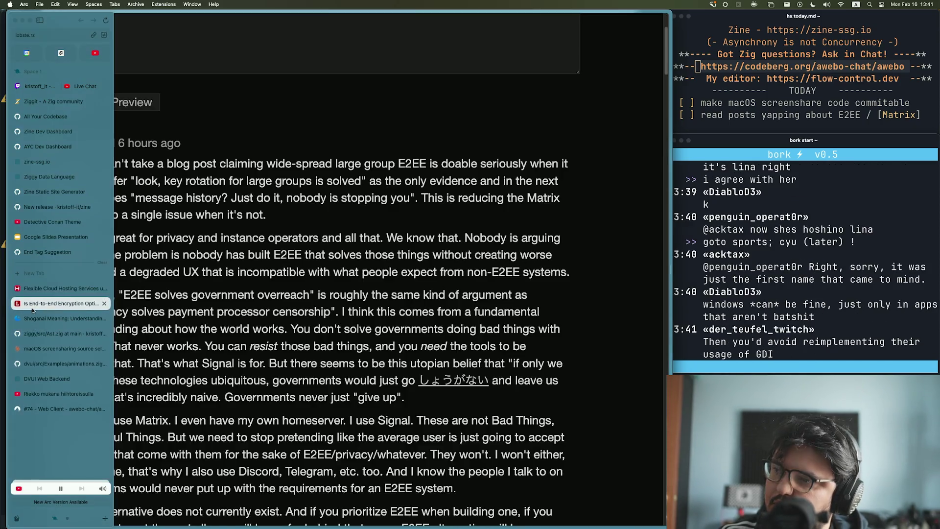
click(47, 320)
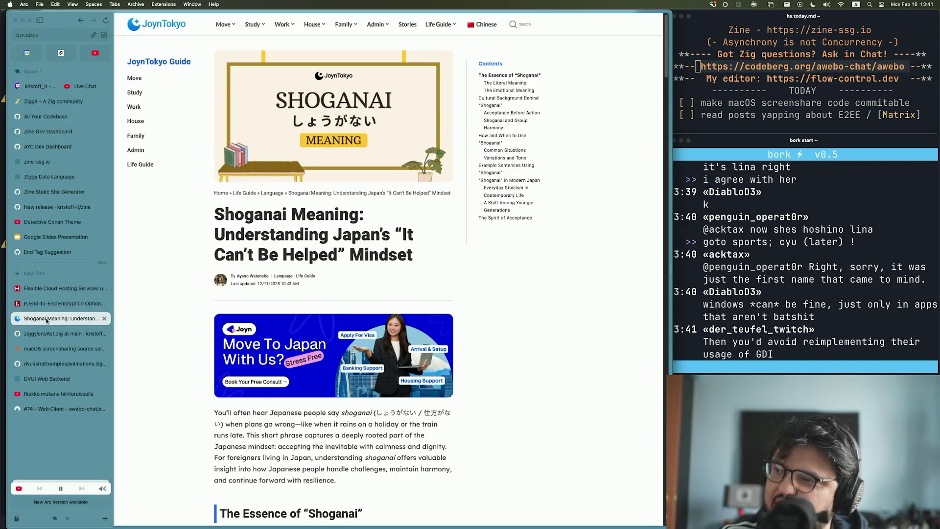
click(47, 305)
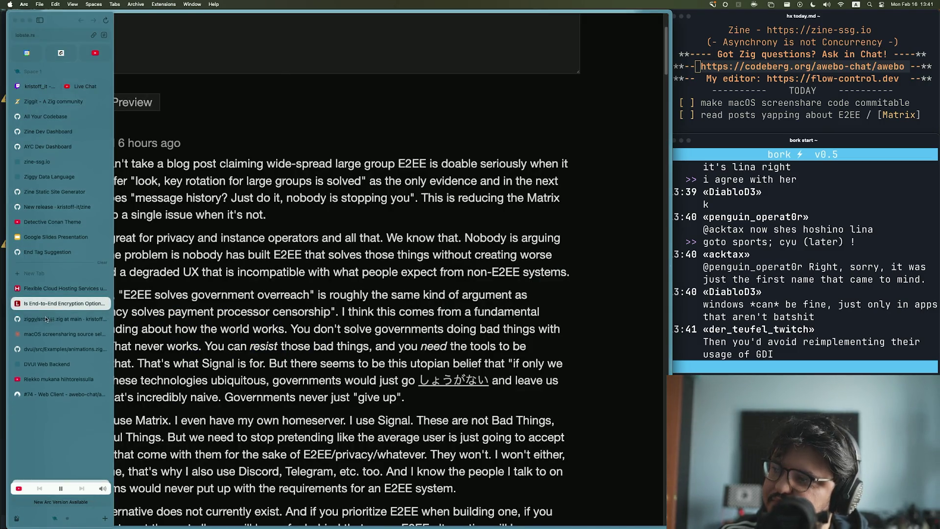
scroll(498, 342, down, 1)
scroll(238, 325, down, 5)
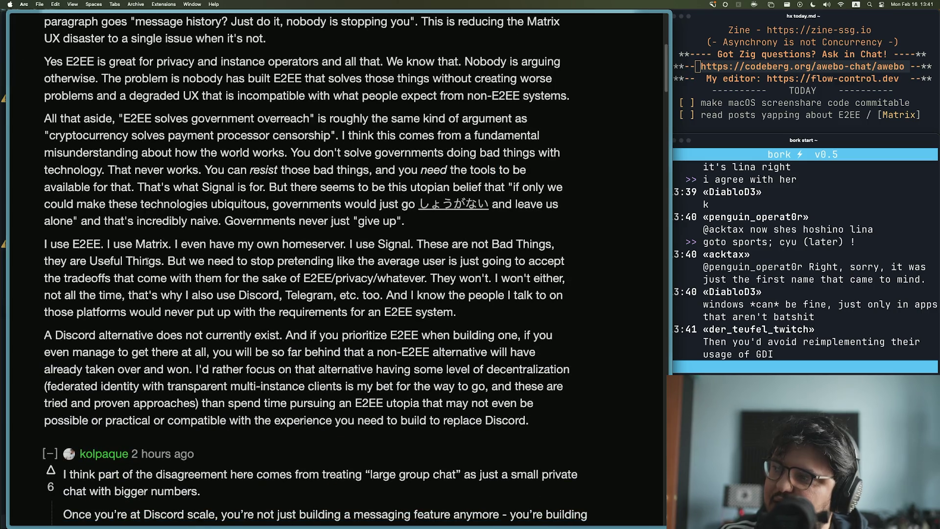
scroll(147, 254, down, 2)
scroll(80, 265, up, 1)
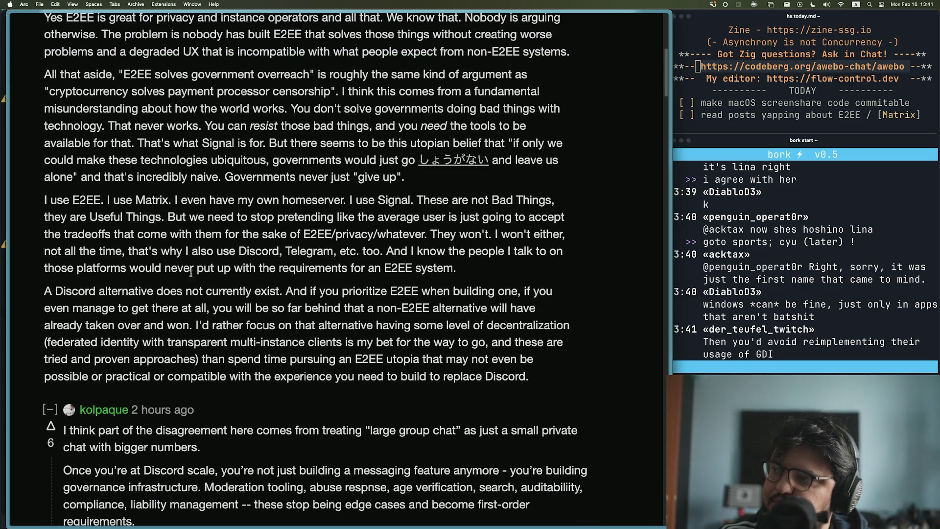
mouse_move(431, 234)
mouse_down()
mouse_move(517, 235)
mouse_move(118, 257)
mouse_move(571, 260)
mouse_move(111, 277)
mouse_move(431, 265)
mouse_move(487, 273)
mouse_up()
click(487, 272)
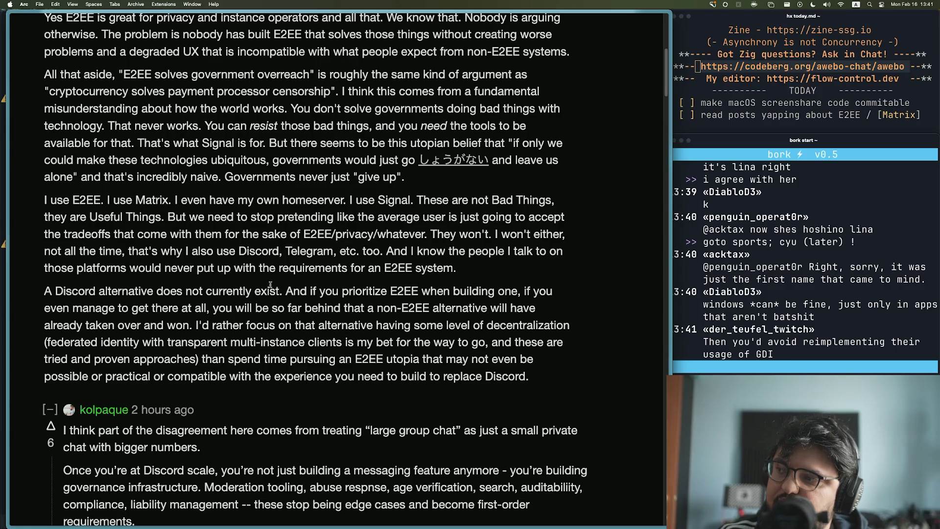
mouse_move(283, 291)
mouse_down()
mouse_move(565, 301)
mouse_move(129, 302)
mouse_move(561, 308)
mouse_move(272, 311)
mouse_move(193, 323)
mouse_move(278, 336)
mouse_move(464, 339)
mouse_move(488, 327)
mouse_move(535, 336)
mouse_move(128, 342)
mouse_move(495, 342)
mouse_move(168, 343)
mouse_up()
click(194, 322)
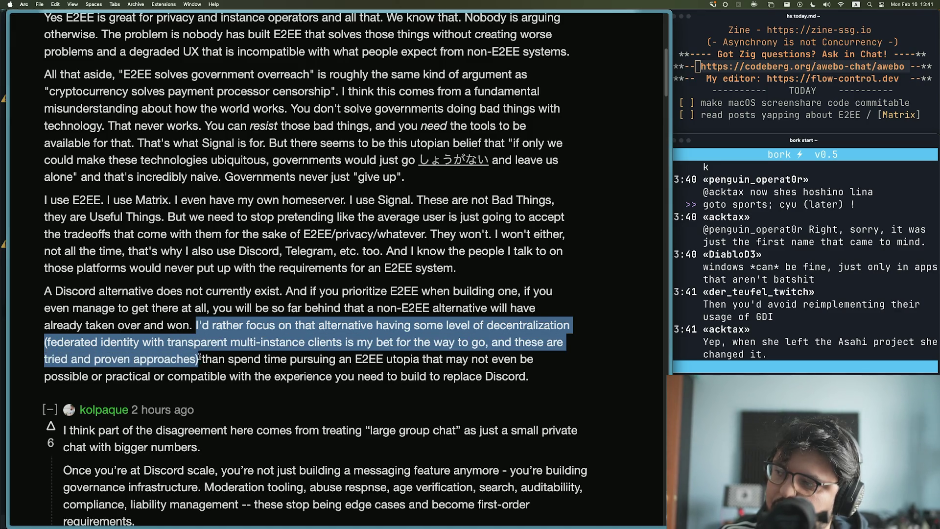
click(198, 357)
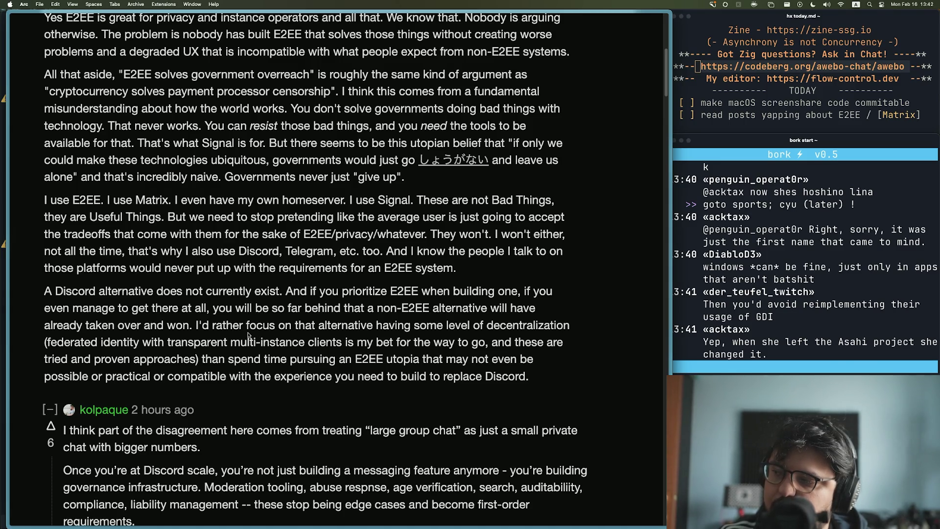
Step: Scroll down to the Discord age-verification comment and highlight its first paragraph
scroll(279, 342, down, 3)
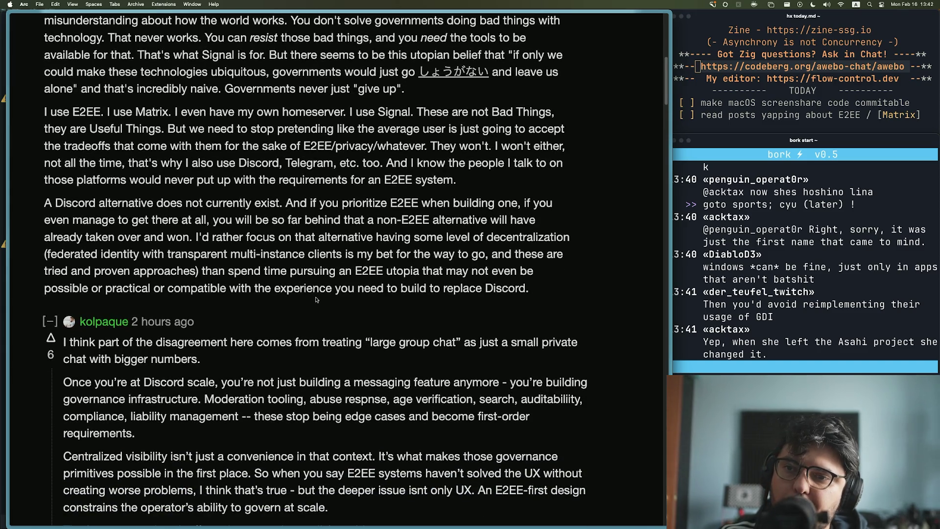
scroll(536, 348, down, 4)
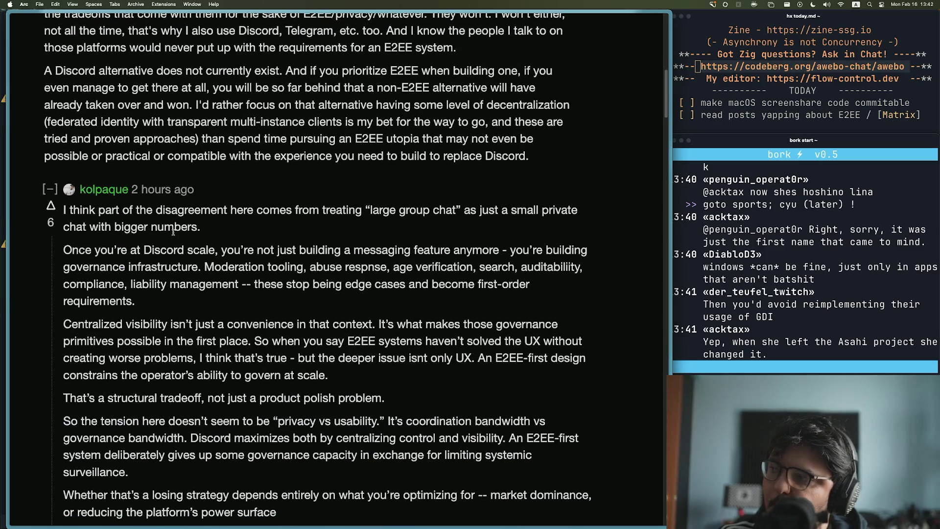
scroll(173, 232, down, 3)
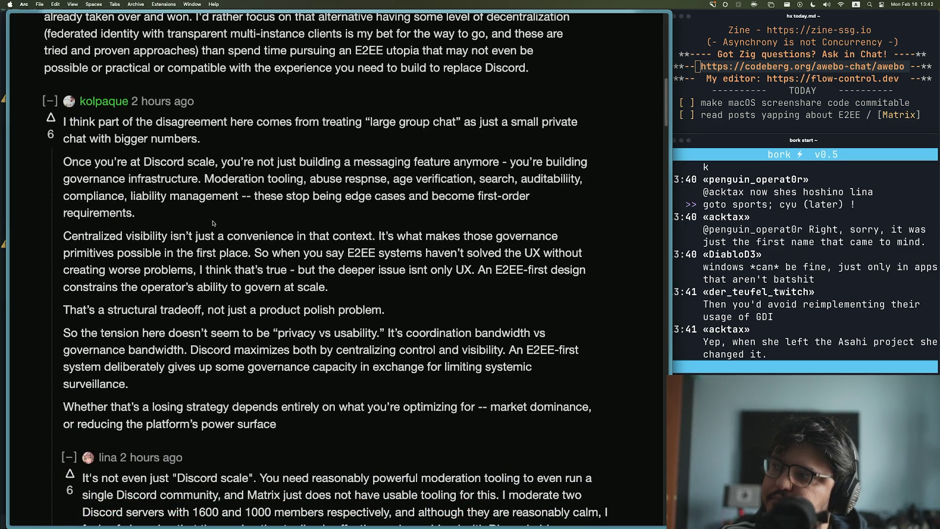
scroll(213, 224, down, 8)
scroll(90, 233, down, 20)
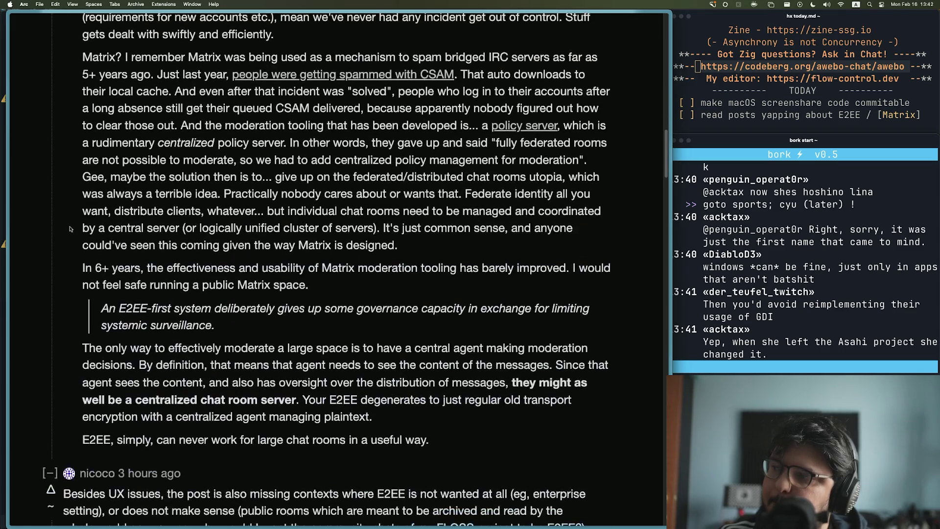
scroll(110, 196, down, 6)
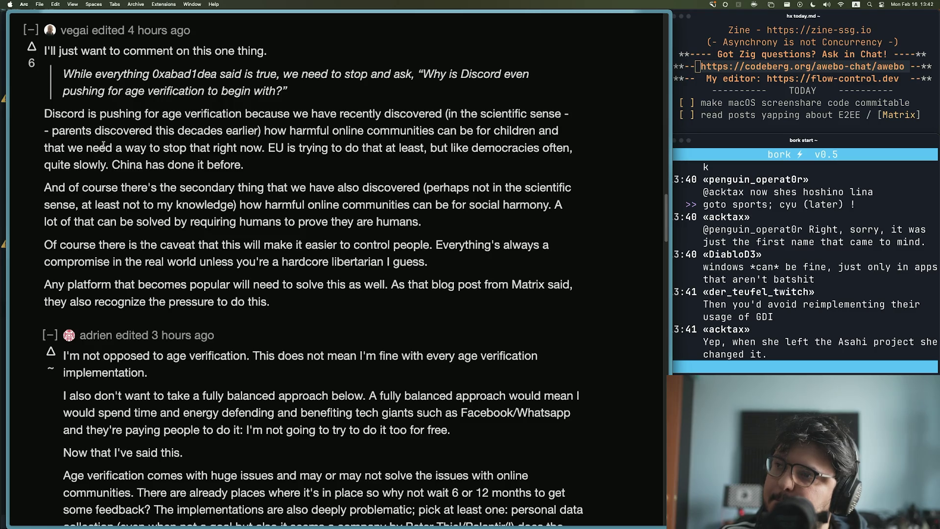
mouse_move(44, 114)
mouse_down()
mouse_move(575, 113)
mouse_move(147, 130)
mouse_move(555, 130)
mouse_move(478, 147)
mouse_move(573, 147)
mouse_move(196, 147)
mouse_move(427, 153)
mouse_move(404, 174)
mouse_move(102, 167)
mouse_move(273, 173)
mouse_up()
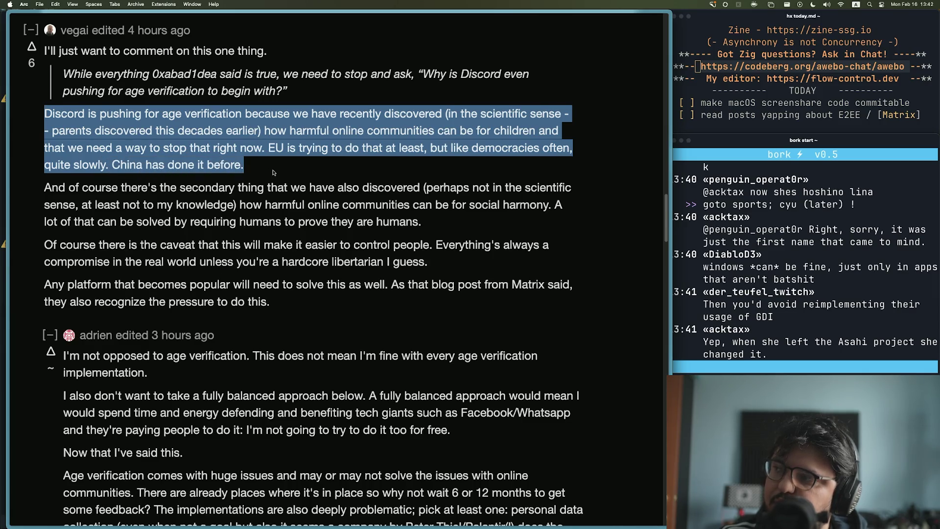
Step: Highlight the social-harmony paragraph and the comment's last two paragraphs
click(273, 172)
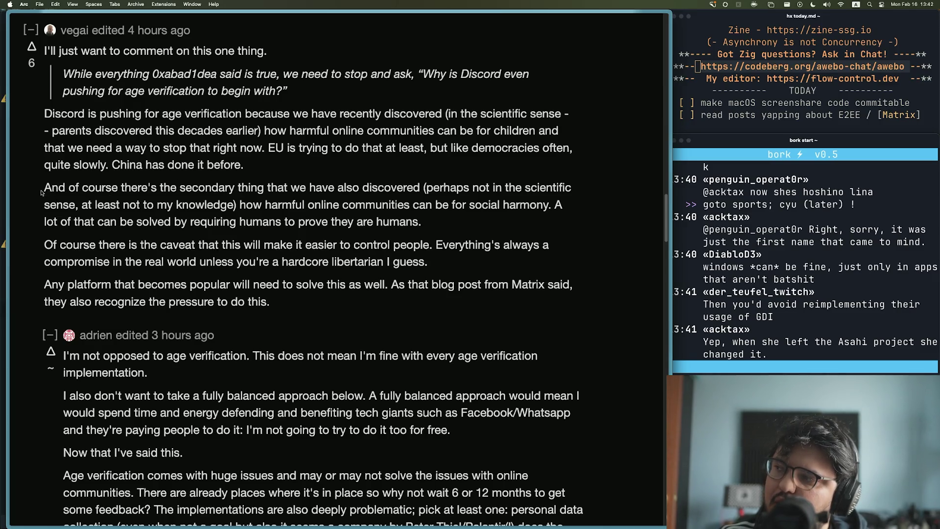
mouse_move(43, 191)
mouse_down()
mouse_move(559, 192)
mouse_move(93, 210)
mouse_move(552, 212)
mouse_move(43, 223)
mouse_move(436, 228)
mouse_up()
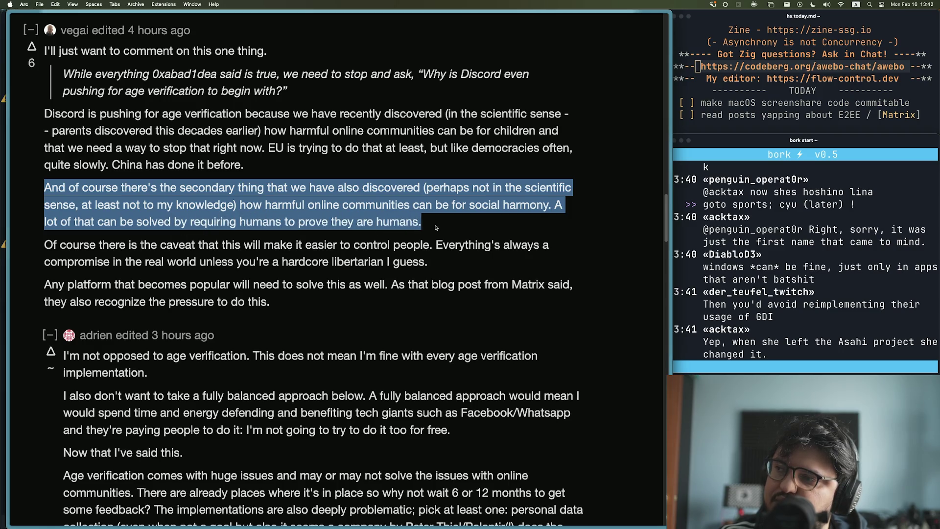
drag(45, 242, 271, 303)
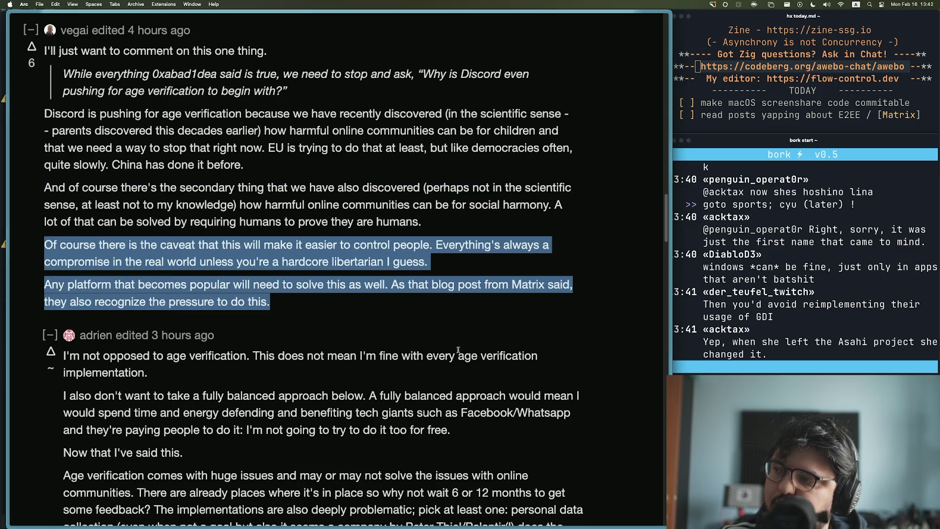
Step: Scroll through the later comments and back up to the 'store as little data' reply
scroll(271, 302, down, 15)
scroll(271, 302, down, 10)
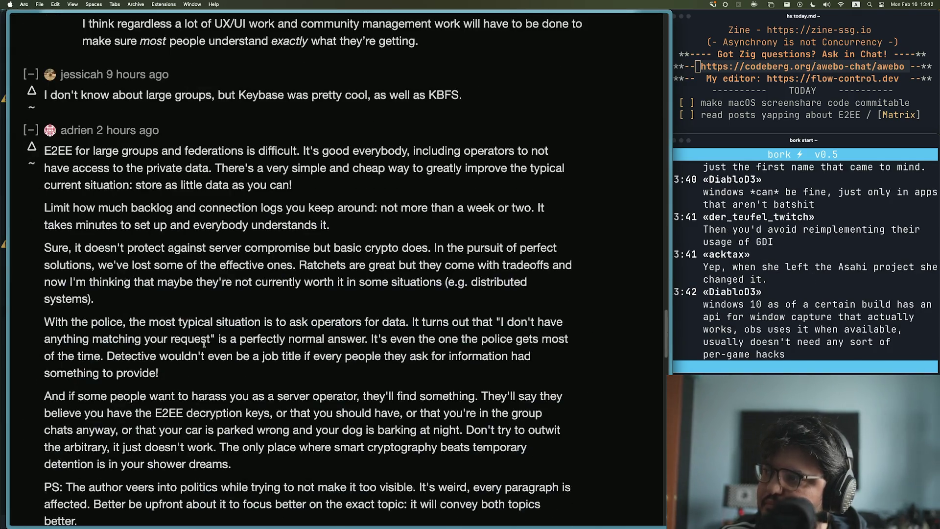
scroll(205, 347, down, 10)
scroll(204, 346, down, 20)
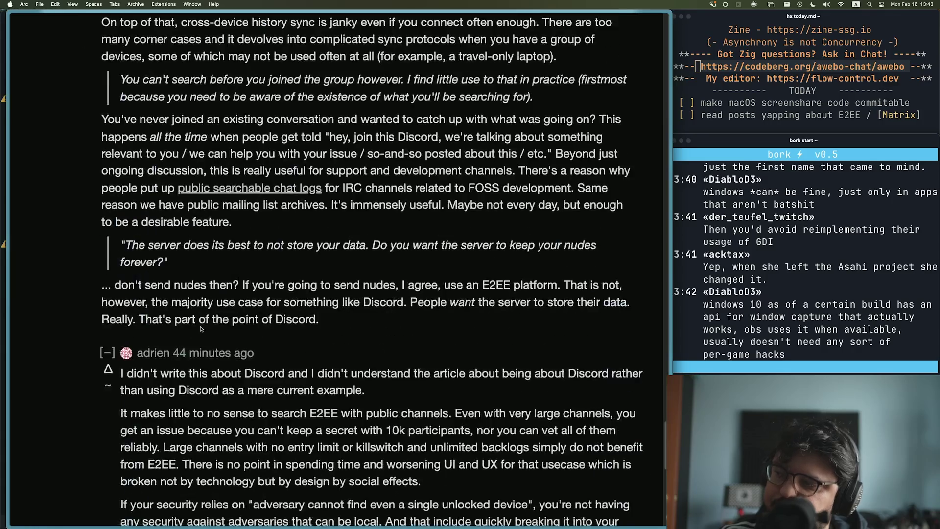
scroll(200, 322, up, 15)
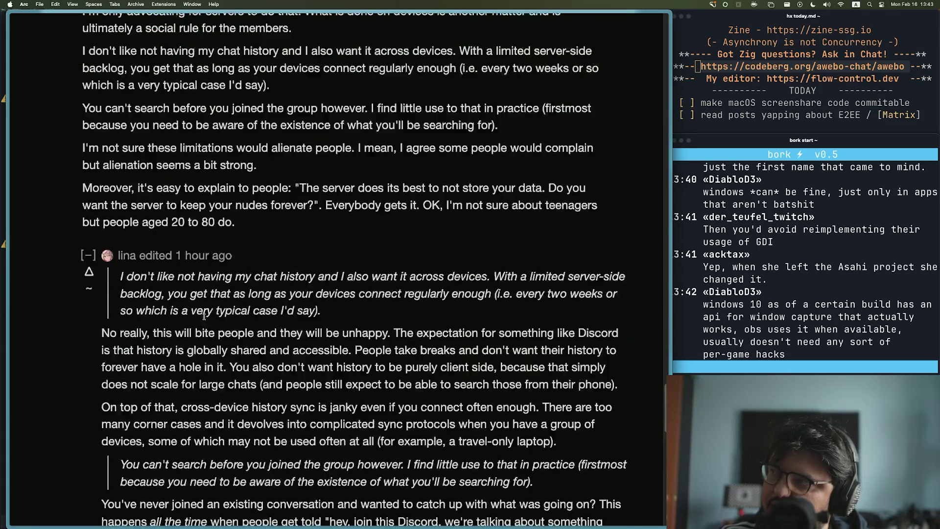
scroll(206, 312, up, 15)
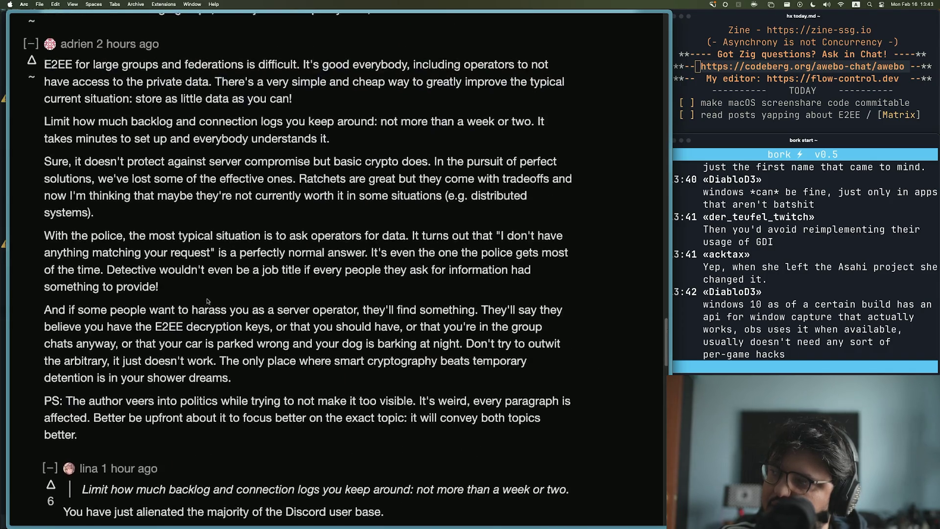
scroll(98, 218, down, 4)
scroll(191, 108, up, 2)
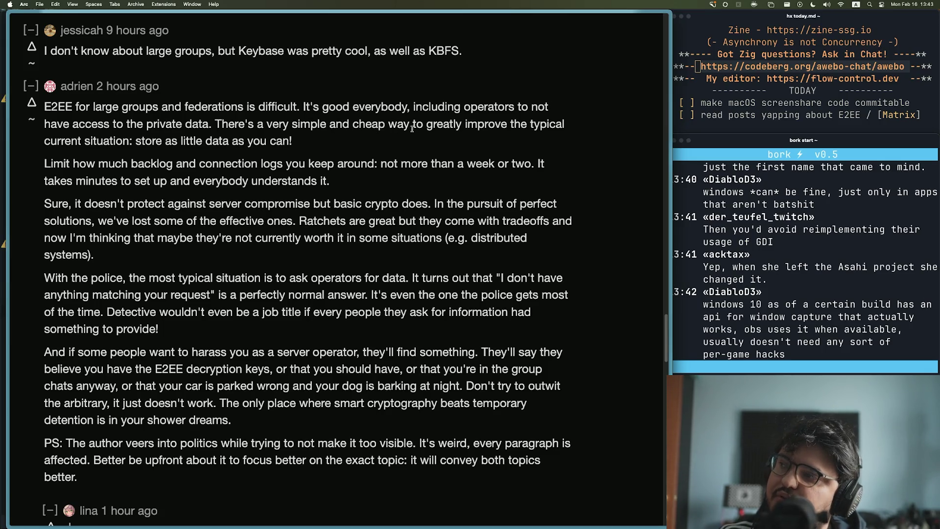
Step: Highlight the sentence about storing little data and the advice to limit backlog and logs
drag(138, 142, 293, 142)
click(328, 150)
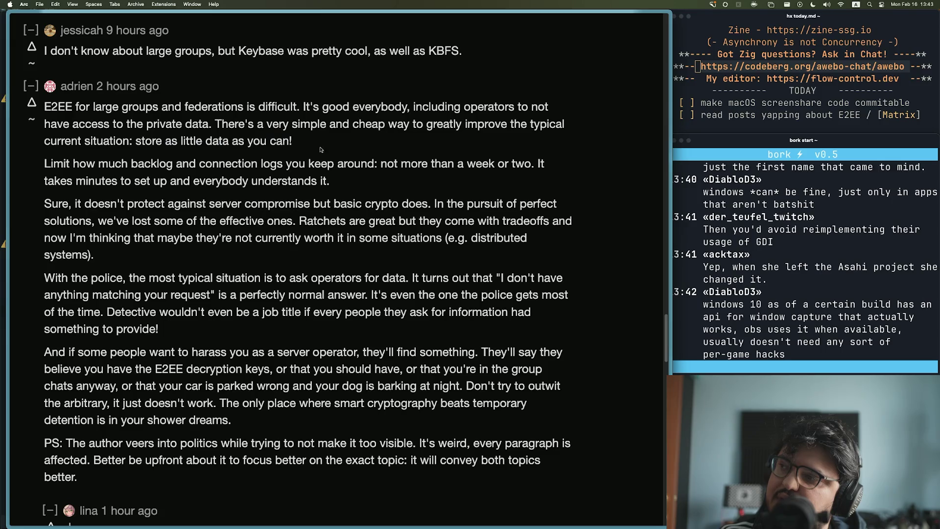
mouse_move(43, 168)
mouse_down()
mouse_move(284, 175)
mouse_move(543, 166)
mouse_move(131, 182)
mouse_move(369, 189)
mouse_up()
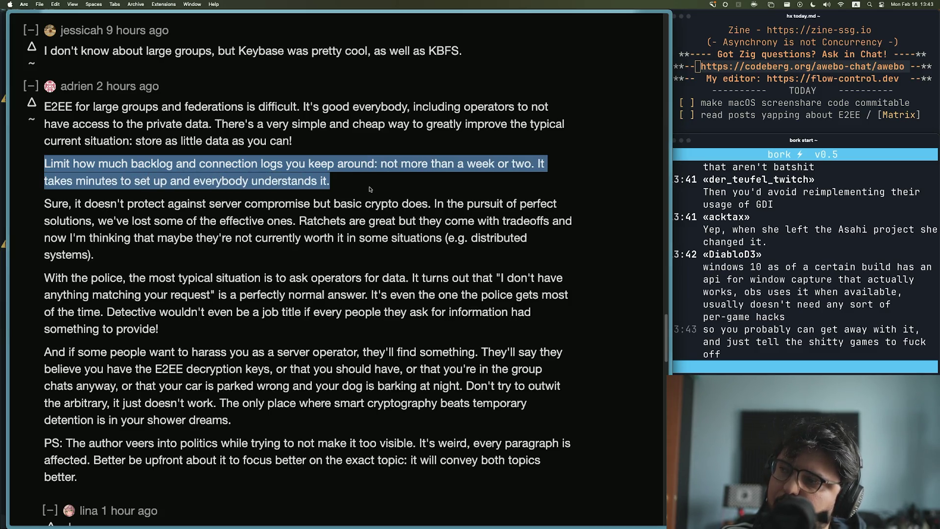
Step: Clear the old highlight and select the comment's first two paragraphs, from 'E2EE for large groups…' to 'understands it.'
click(369, 190)
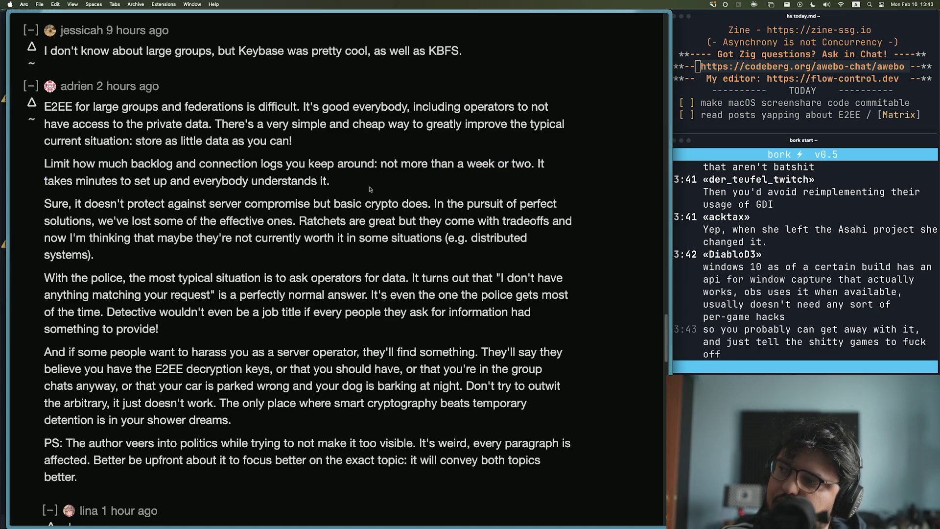
mouse_move(370, 189)
mouse_down()
mouse_move(382, 124)
mouse_move(49, 105)
mouse_up()
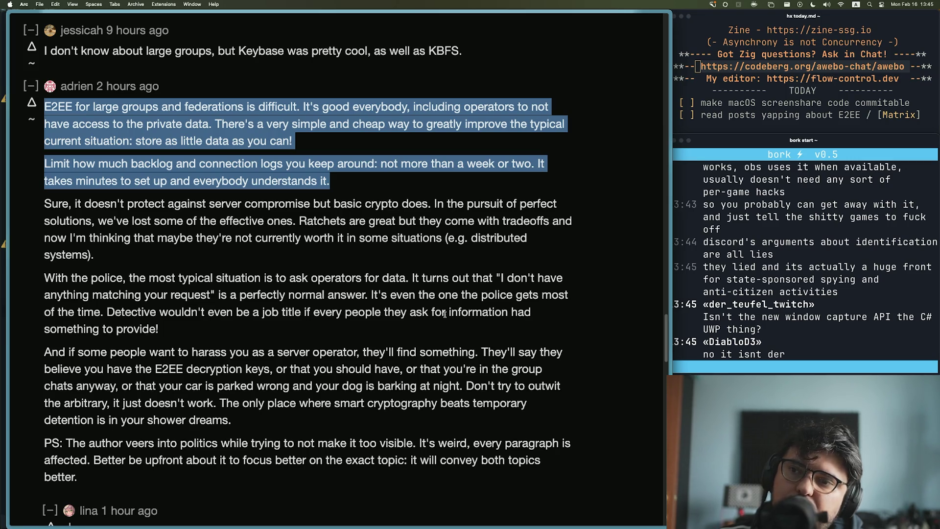
Step: Deselect the comment text and scroll down to the replies about short log retention
click(164, 268)
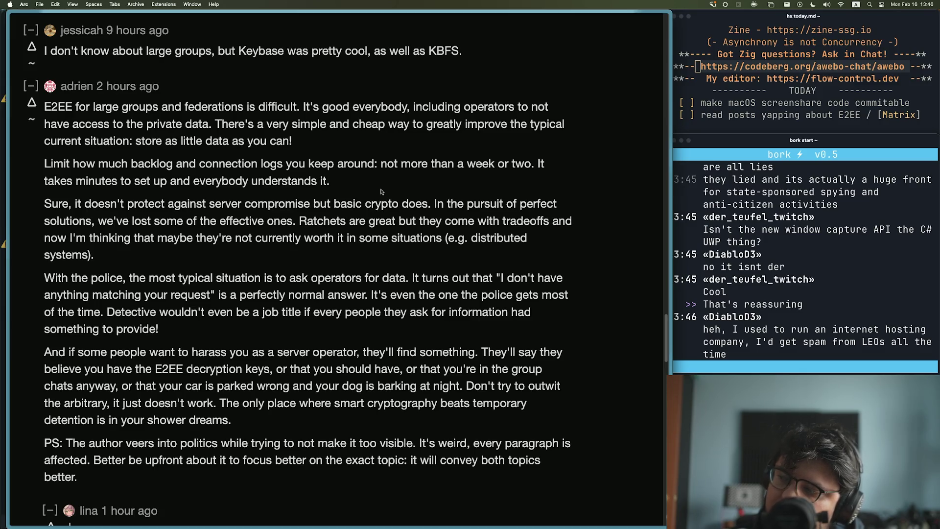
scroll(381, 191, down, 5)
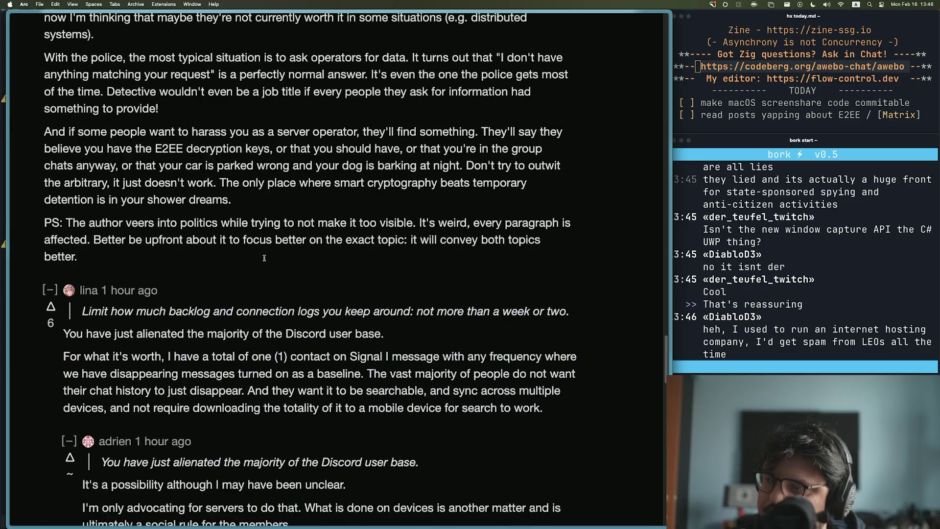
Step: Collapse and re-expand the reply about the Discord user base
scroll(265, 260, down, 2)
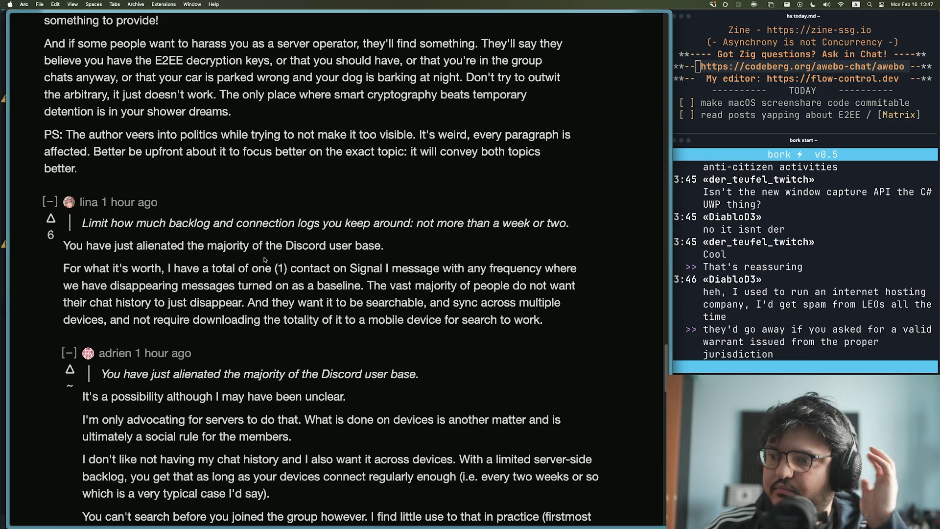
scroll(225, 277, down, 10)
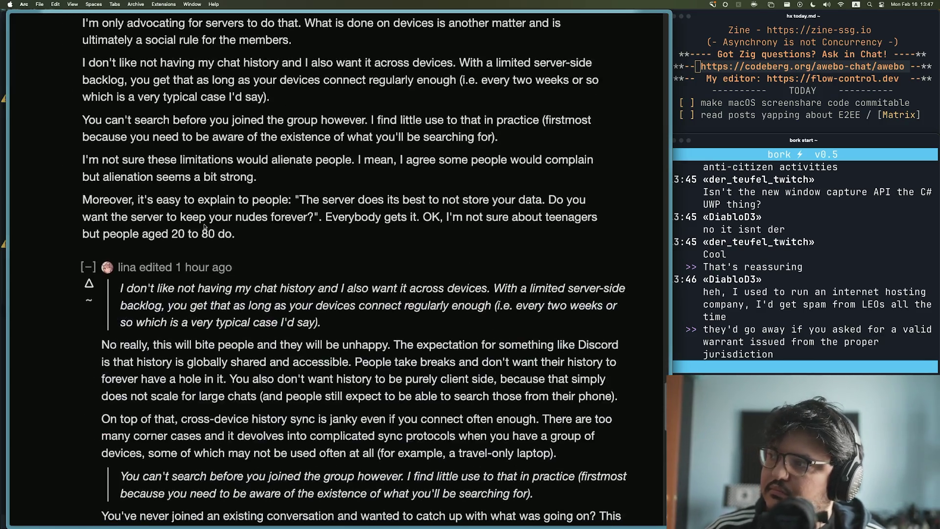
scroll(203, 269, down, 8)
scroll(208, 270, up, 10)
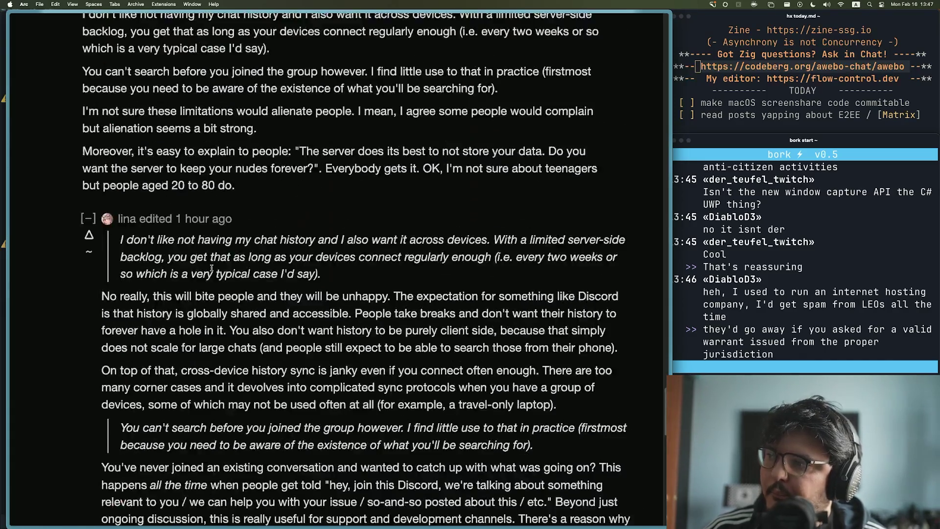
scroll(212, 270, up, 10)
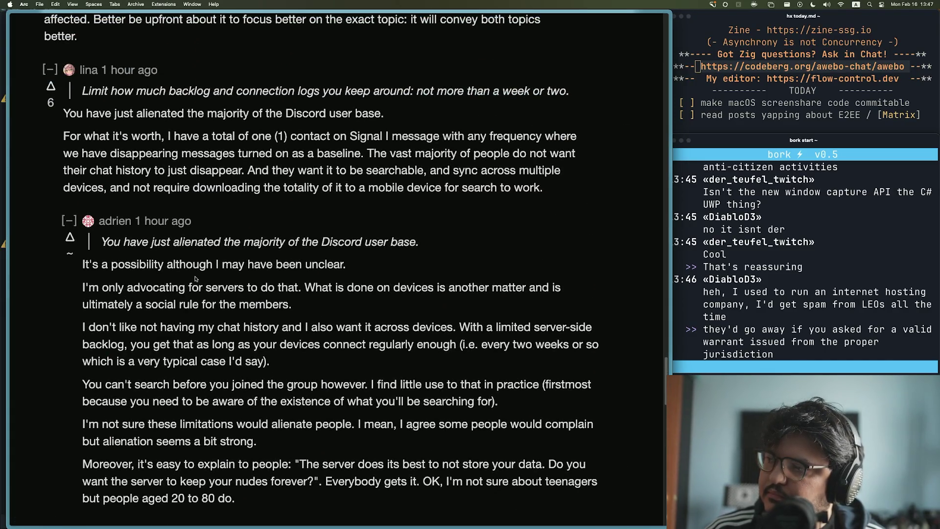
scroll(147, 292, up, 3)
click(49, 204)
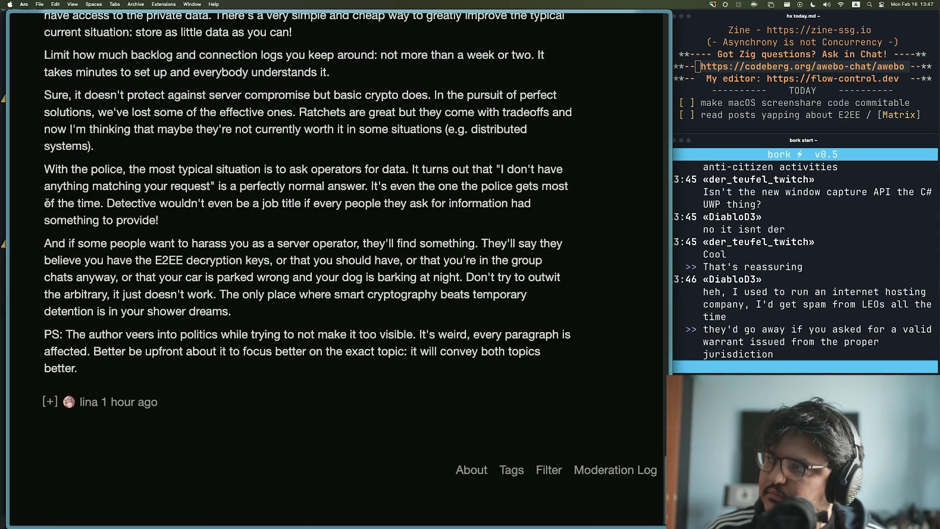
click(50, 405)
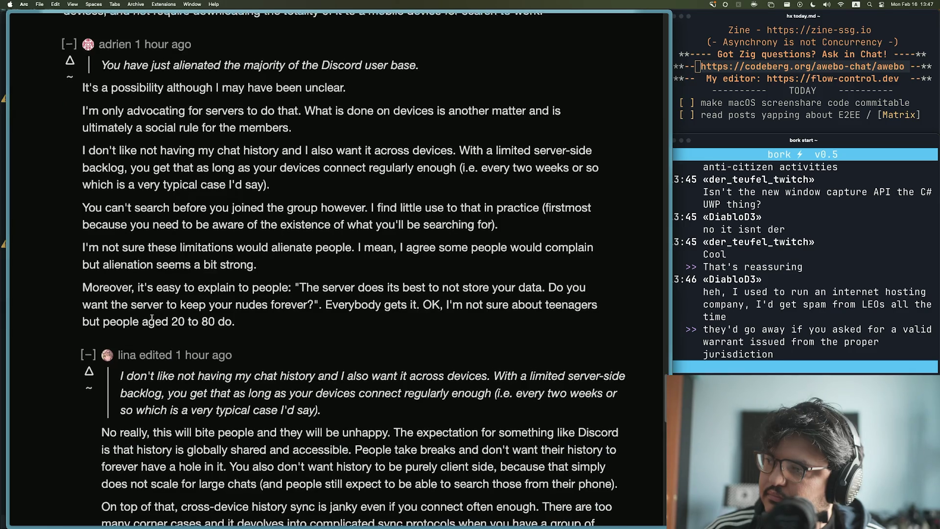
Step: Highlight the author's response 'It's a possibility although I may have been unclear.' and start a new tab
scroll(153, 319, down, 4)
scroll(141, 320, down, 2)
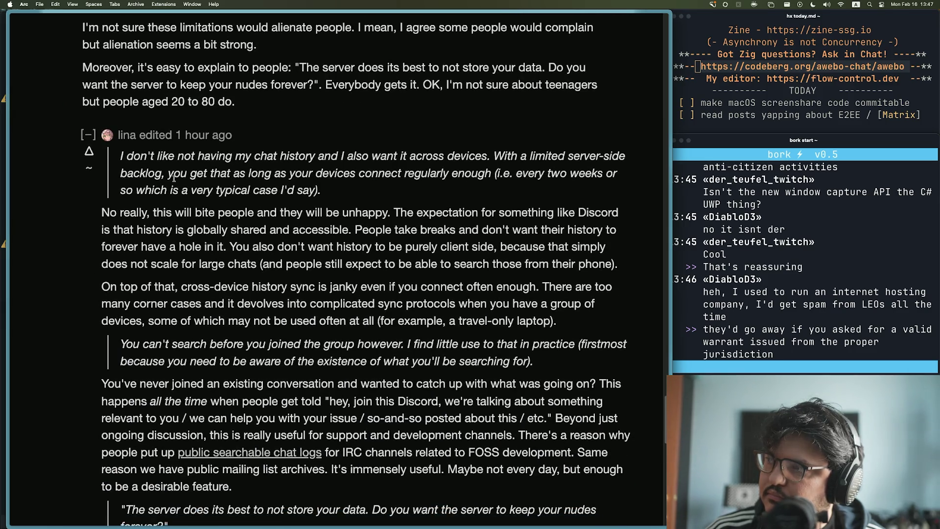
scroll(182, 317, up, 4)
scroll(183, 318, up, 8)
mouse_move(79, 182)
mouse_down()
mouse_move(392, 187)
mouse_move(142, 203)
mouse_move(346, 413)
mouse_up()
scroll(346, 413, down, 10)
scroll(346, 412, down, 10)
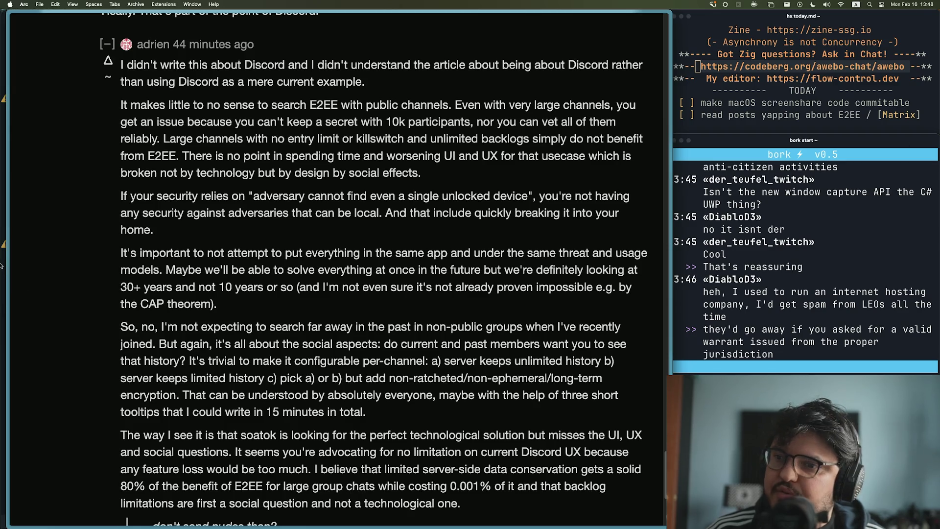
mouse_move(9, 282)
click(34, 273)
Step: Load 'E2EE, the be all and end all of chat?' zoomed in, then visit its author's homepage
key(super+v)
key(Return)
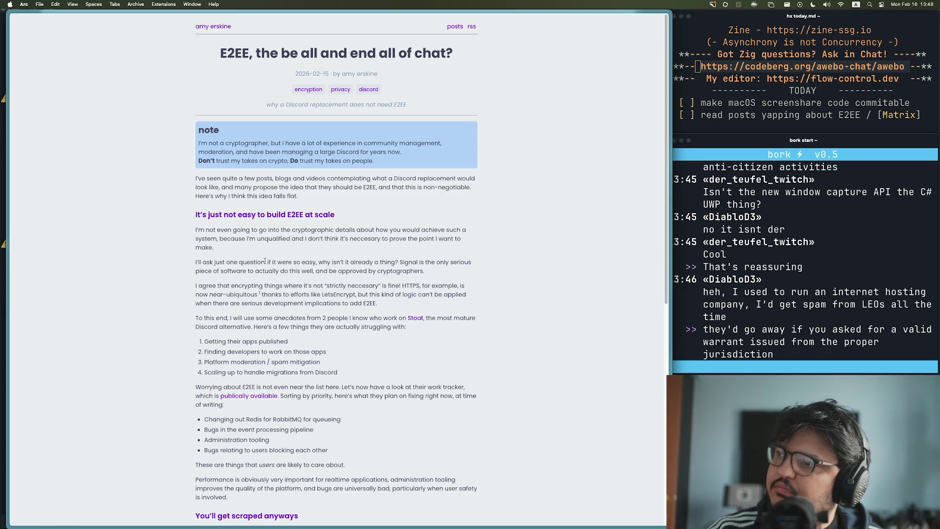
key(super+equal)
key(super+equal)
key(super+equal)
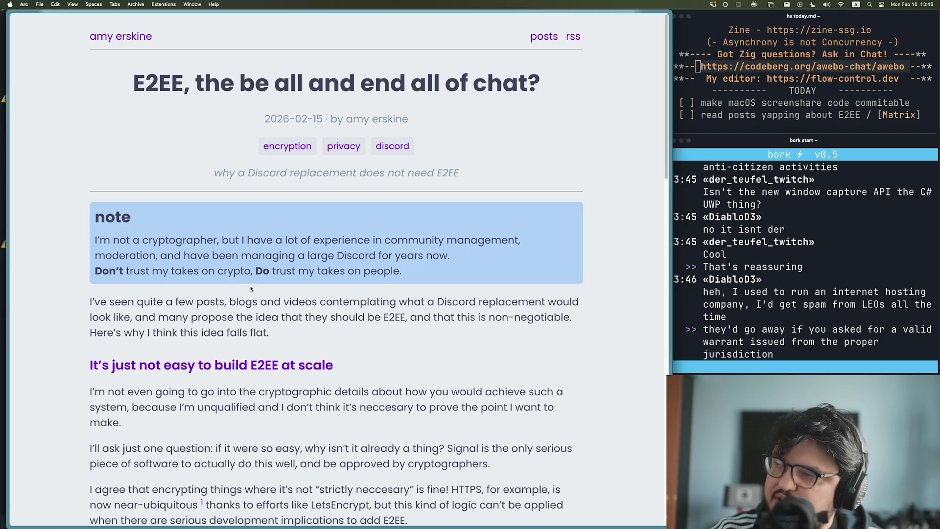
click(110, 37)
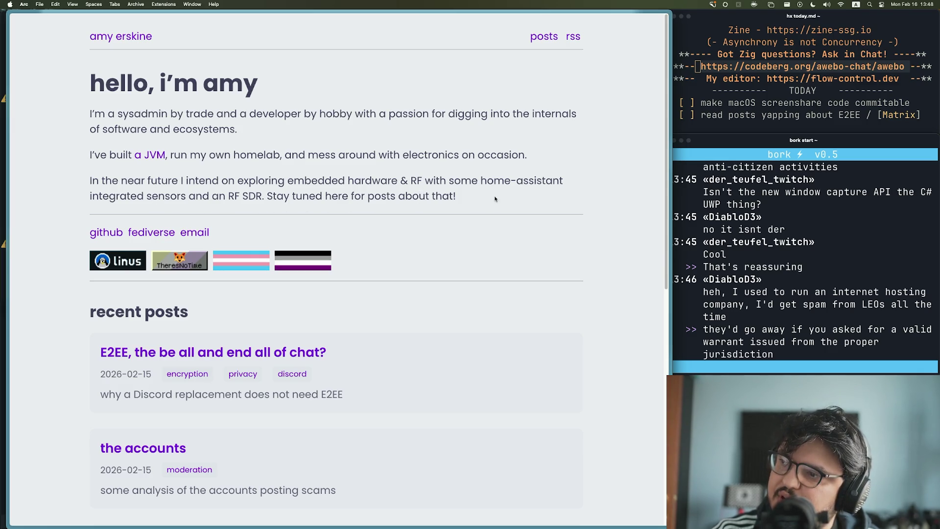
Step: Reopen the E2EE post from recent posts and select 'Changing out Redis for RabbitMQ for queueing'
click(210, 352)
scroll(98, 447, down, 3)
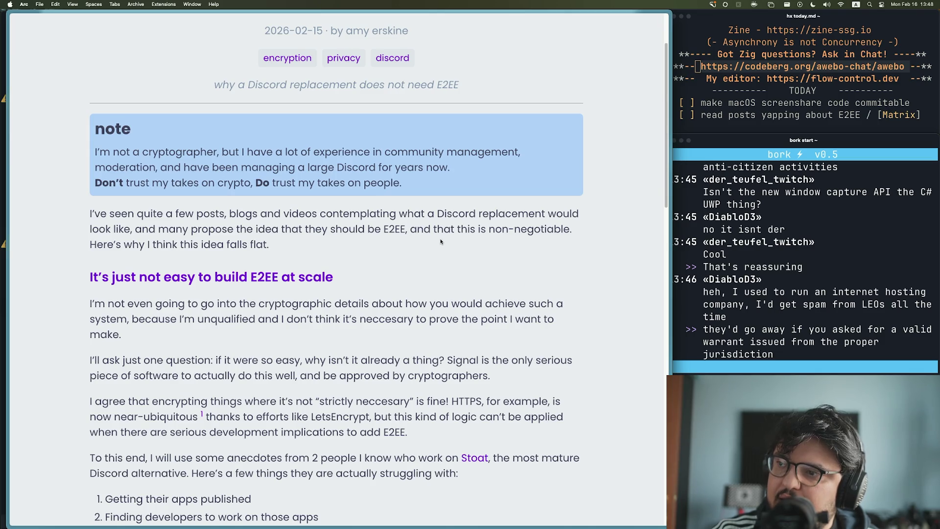
scroll(442, 241, down, 5)
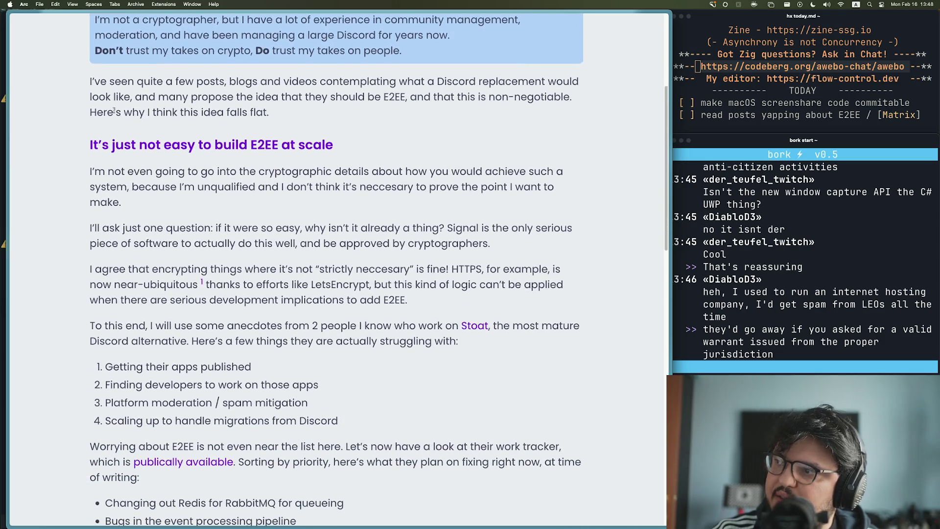
scroll(254, 315, down, 5)
scroll(116, 243, up, 7)
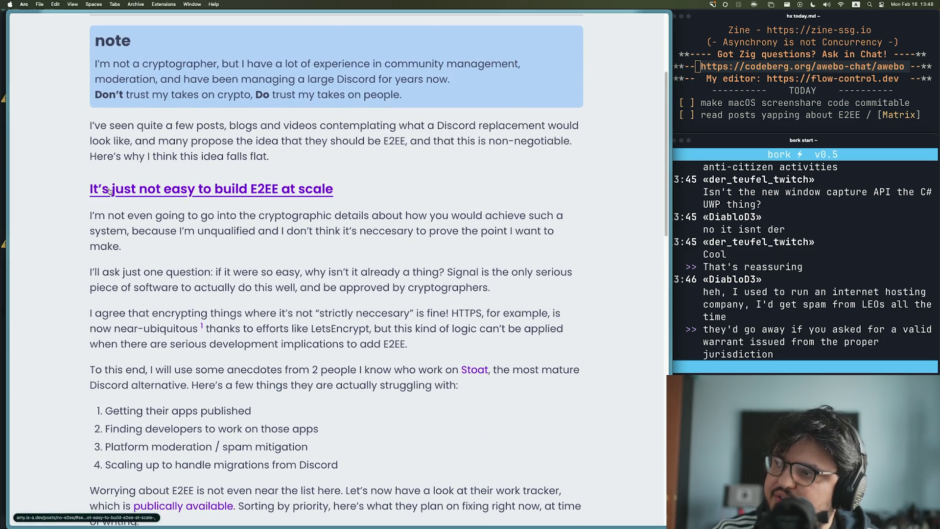
scroll(130, 223, down, 2)
scroll(130, 223, down, 2)
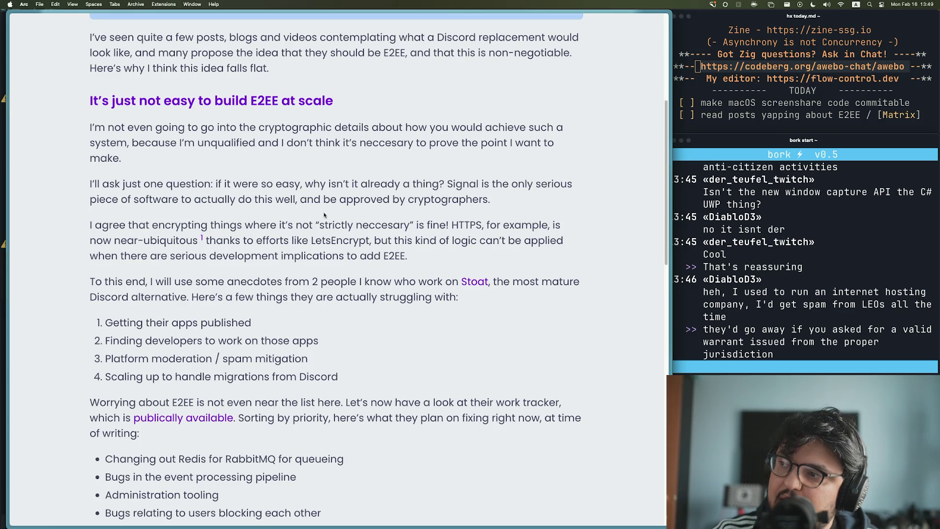
scroll(282, 180, down, 4)
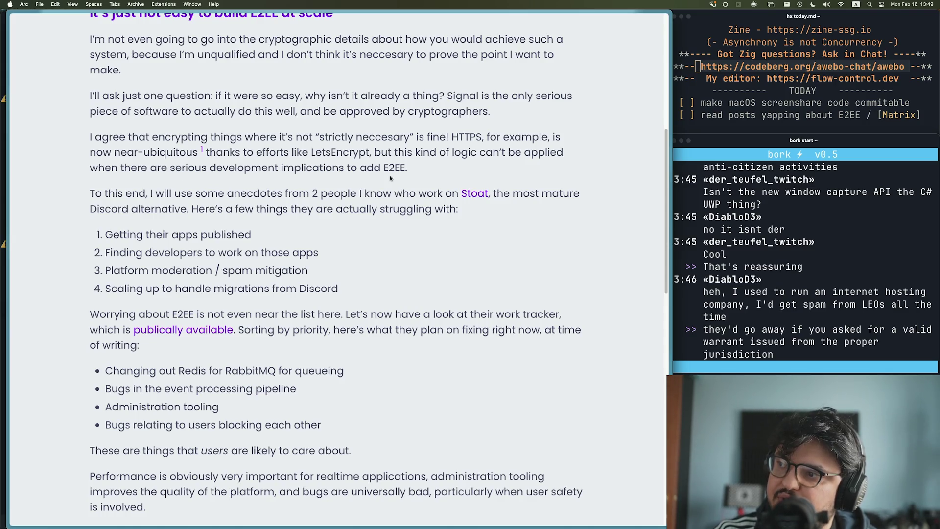
scroll(116, 213, down, 5)
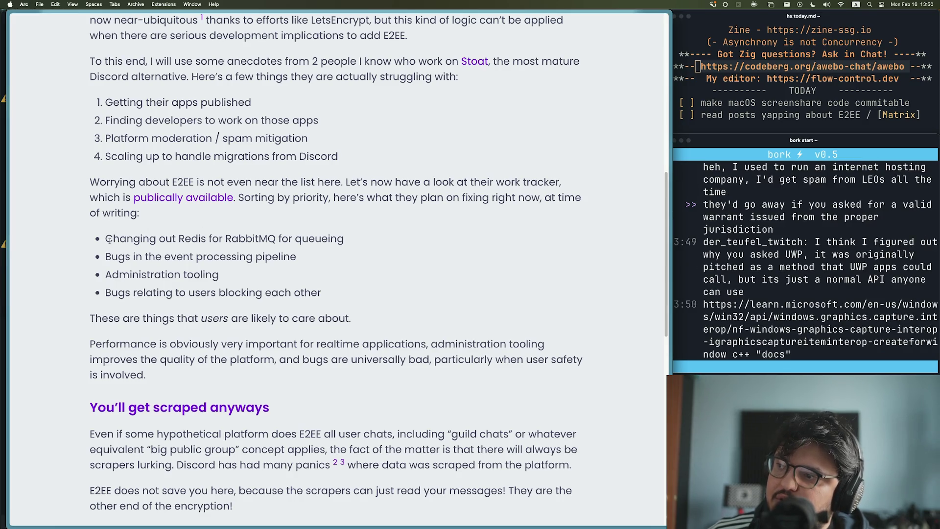
drag(105, 238, 388, 239)
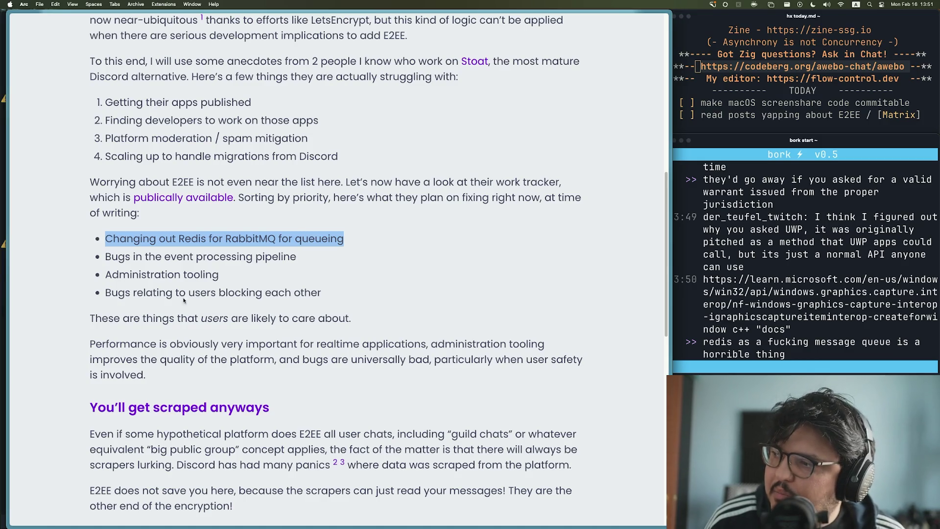
Step: Select the event-pipeline bug item, then reselect 'Bugs relating to users blocking each other'
drag(110, 256, 308, 254)
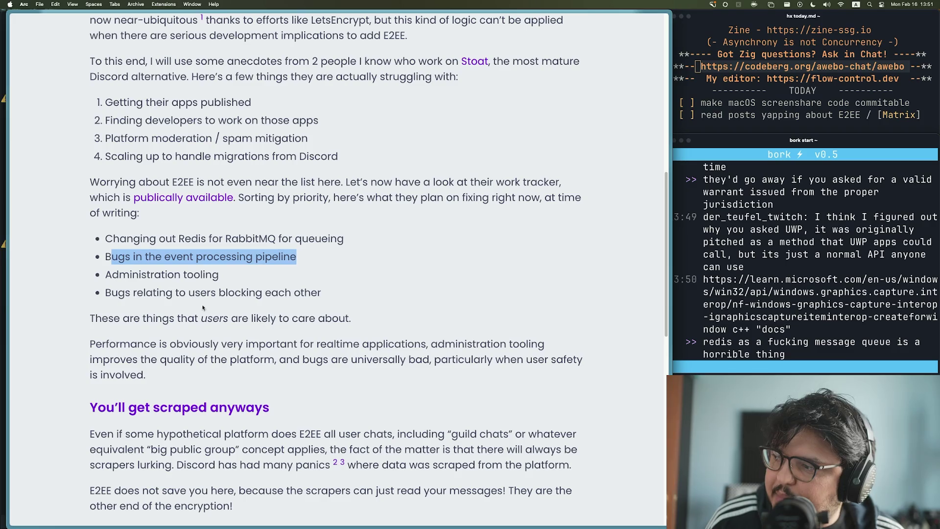
drag(112, 276, 218, 275)
drag(104, 293, 371, 299)
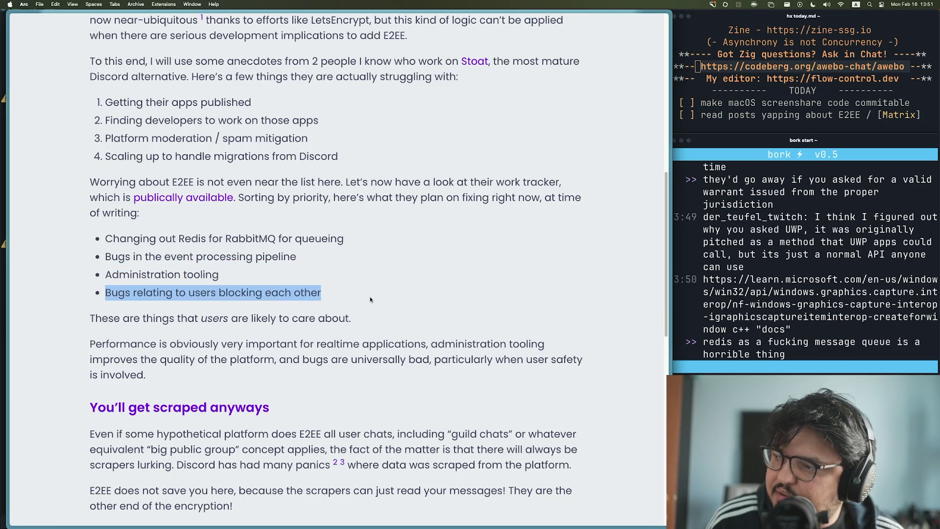
click(357, 300)
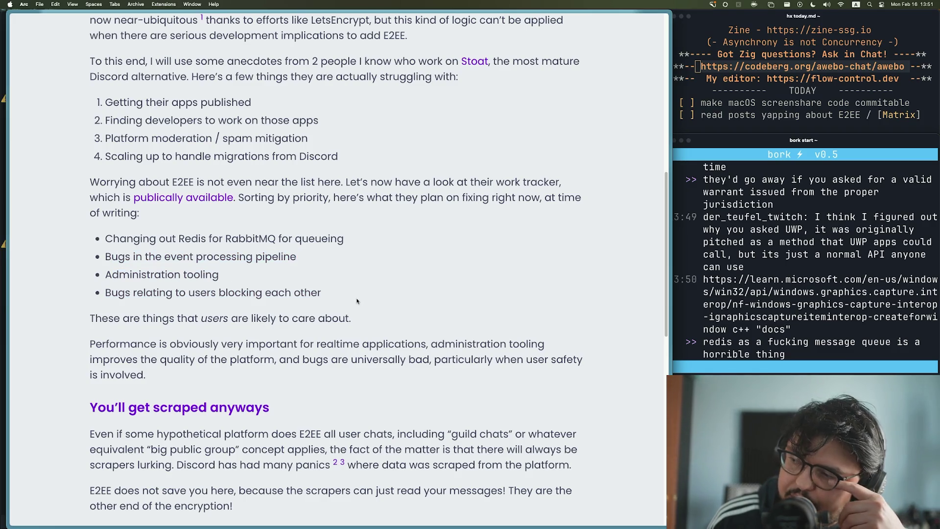
drag(338, 300, 214, 294)
drag(80, 301, 354, 284)
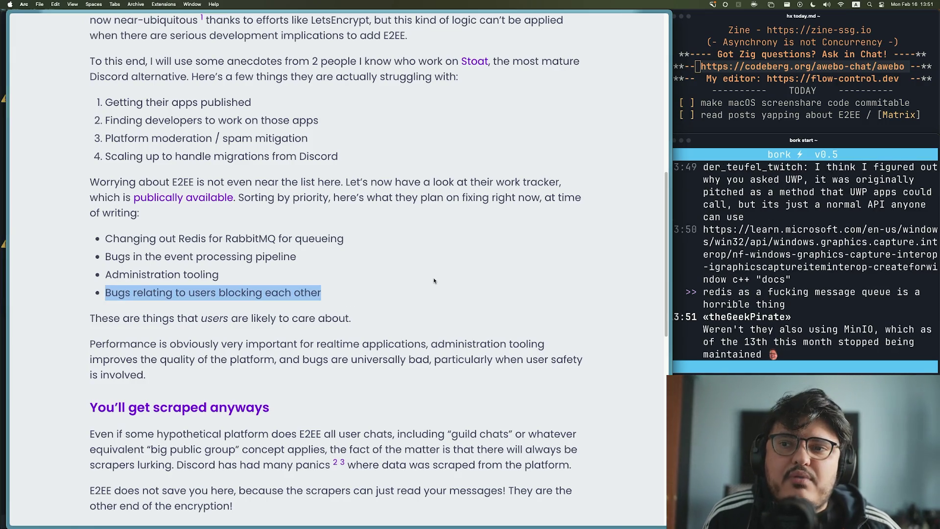